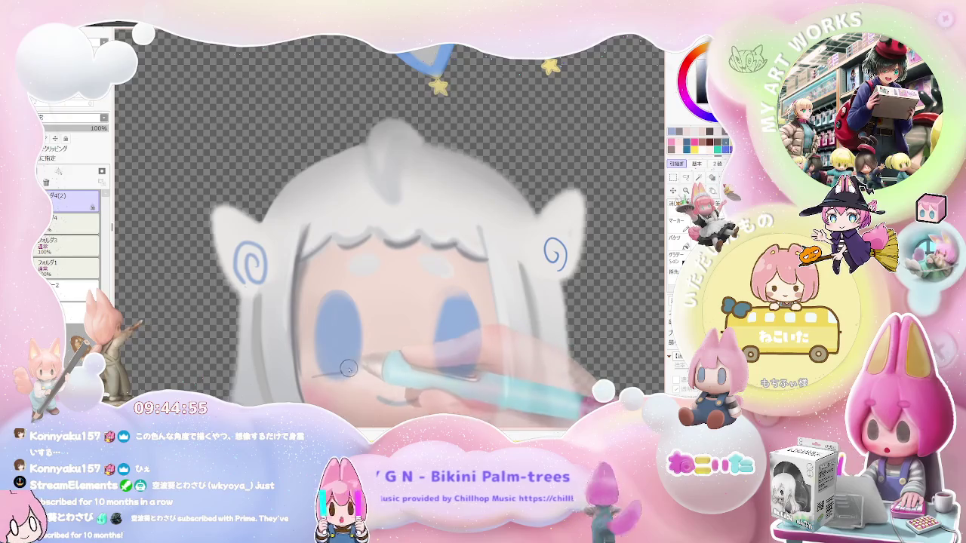
# Step: Zoom out to review the shaded face and white hair of the front-facing chibi
pyautogui.scroll(-1, 352, 359)
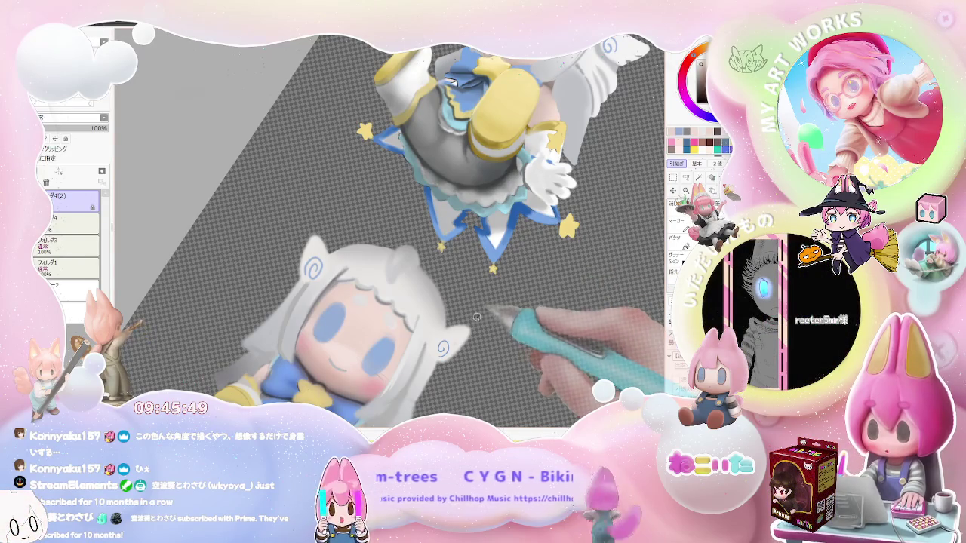
# Step: Work across the tilted chibi poses, adding a lavender eye tint and grey fringe shading
pyautogui.scroll(2, 294, 309)
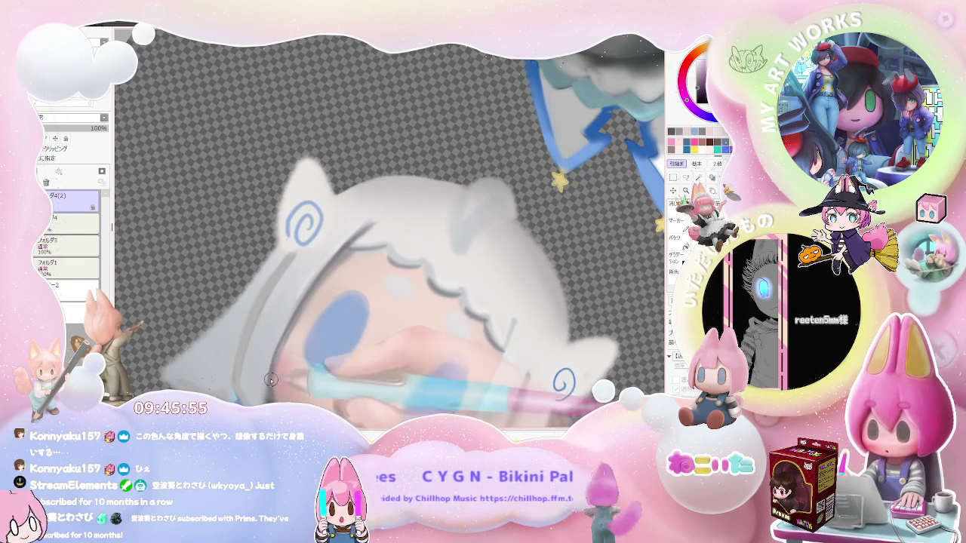
pyautogui.scroll(-5, 357, 344)
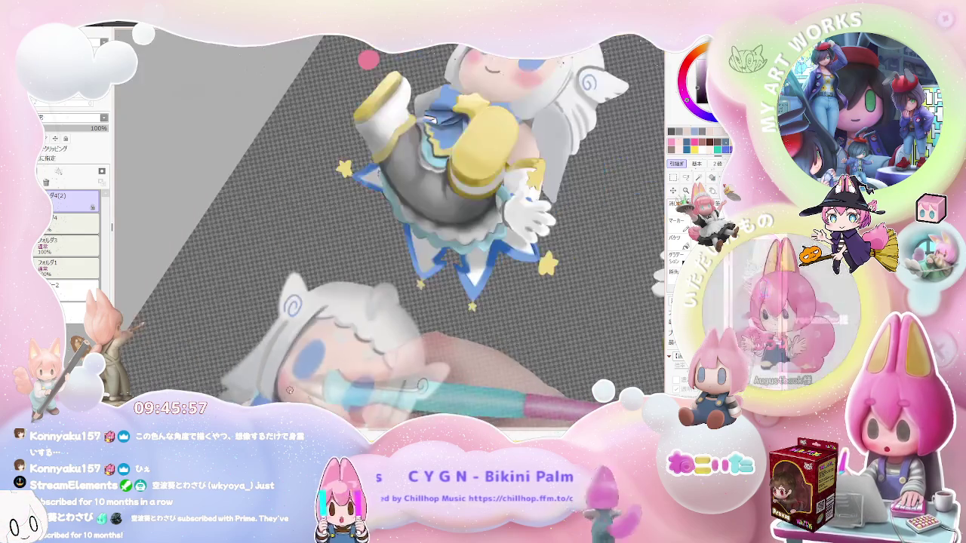
pyautogui.scroll(3, 357, 344)
pyautogui.scroll(2, 317, 317)
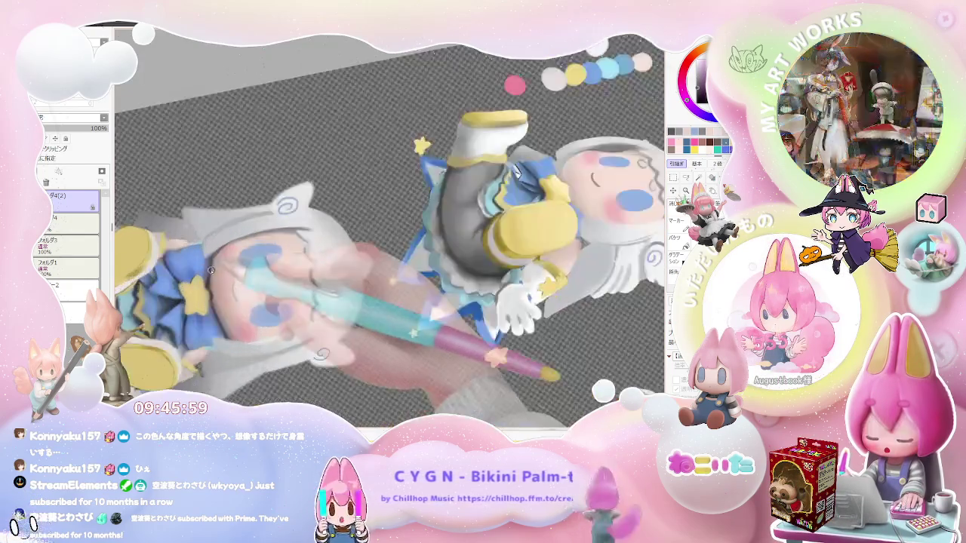
pyautogui.scroll(3, 249, 294)
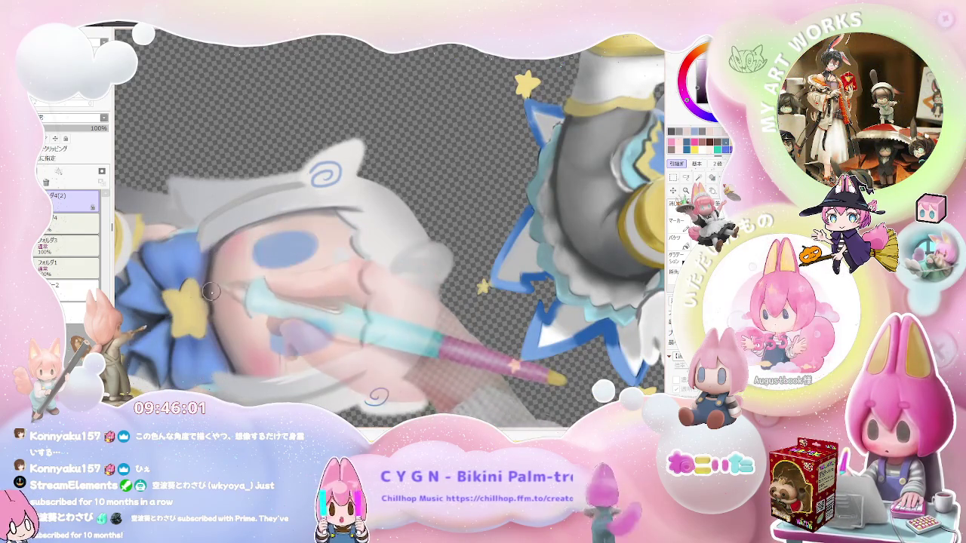
pyautogui.scroll(-5, 216, 247)
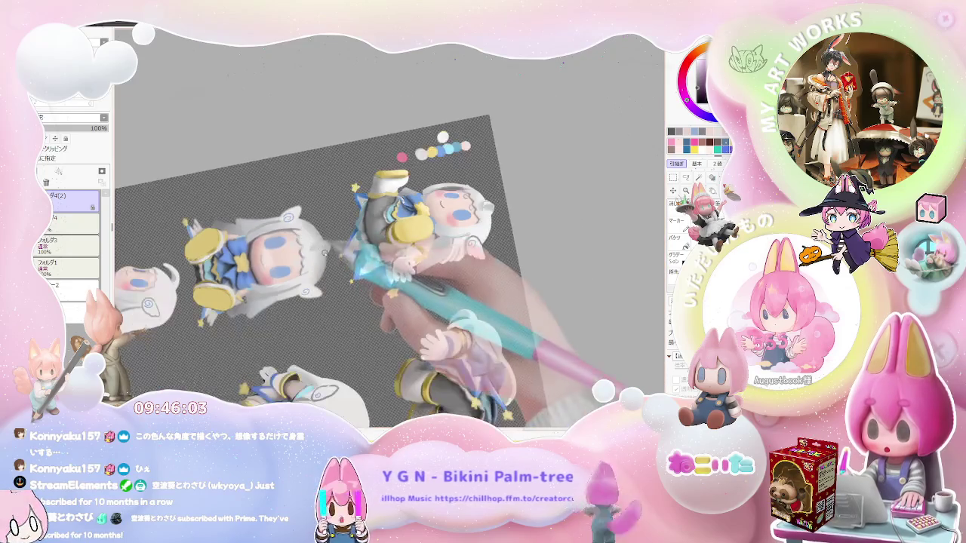
pyautogui.scroll(3, 316, 283)
pyautogui.scroll(3, 279, 223)
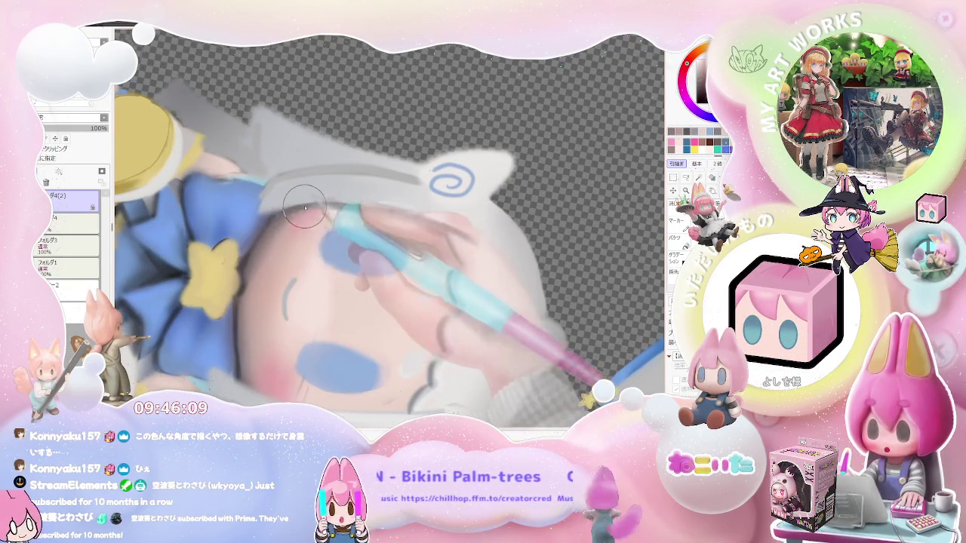
pyautogui.scroll(-3, 302, 227)
pyautogui.scroll(-2, 362, 257)
pyautogui.scroll(2, 382, 270)
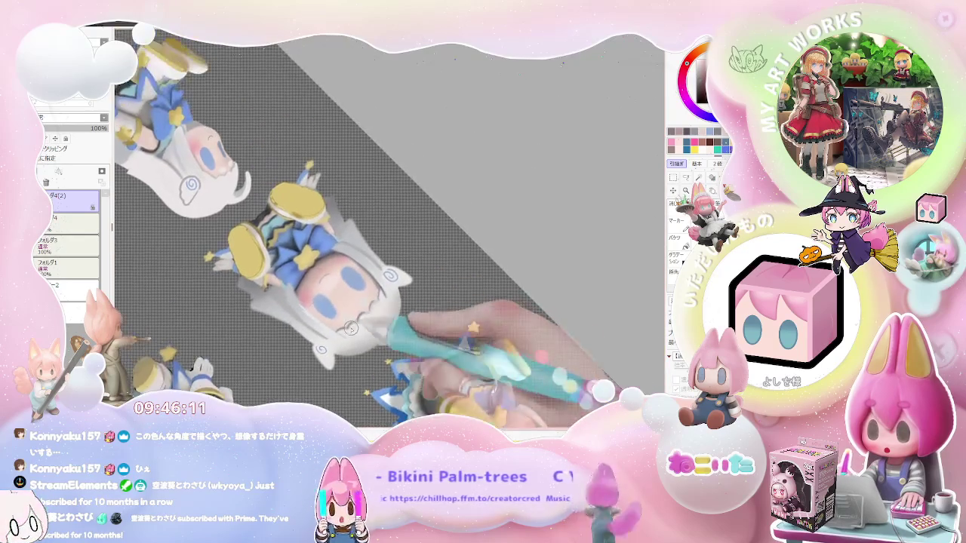
pyautogui.scroll(2, 298, 274)
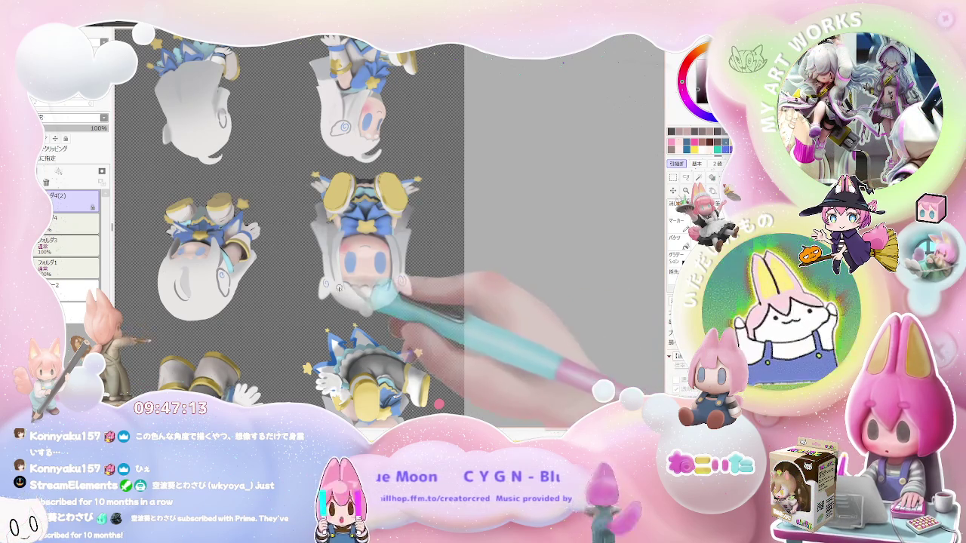
# Step: Turn the canvas upright and zoom in on the seated figure's head
pyautogui.moveTo(327, 290)
pyautogui.mouseDown()
pyautogui.moveTo(522, 278)
pyautogui.moveTo(453, 287)
pyautogui.mouseUp()
pyautogui.scroll(3, 369, 293)
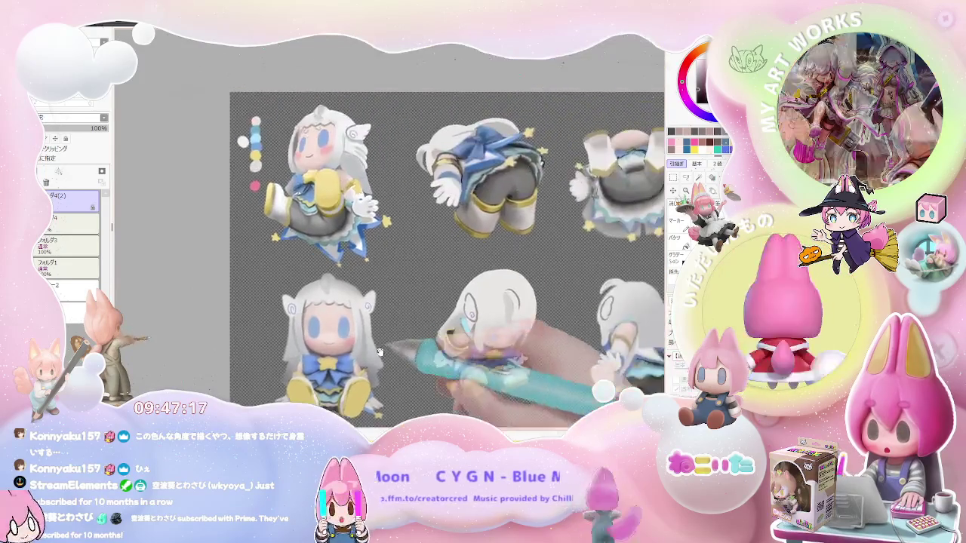
pyautogui.scroll(2, 369, 293)
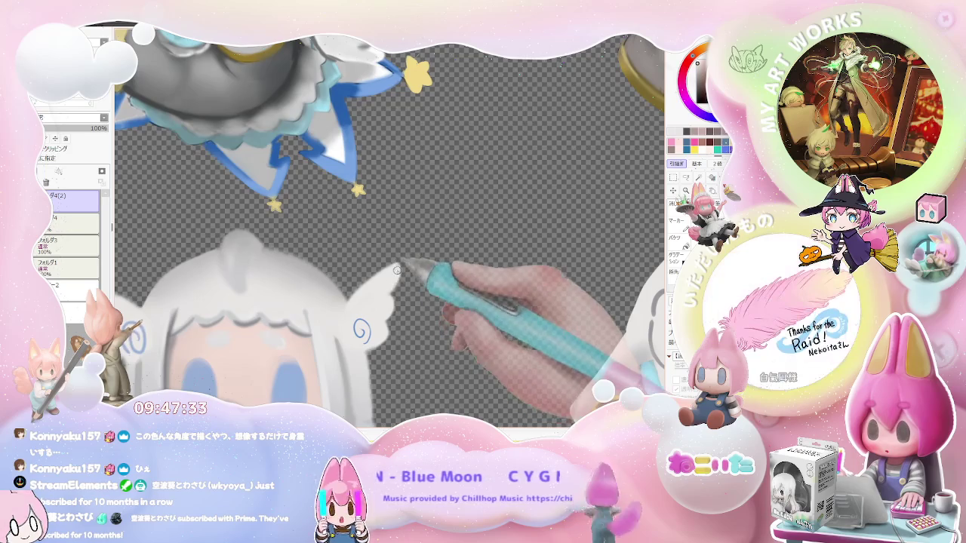
pyautogui.hotkey('ctrl', '-')
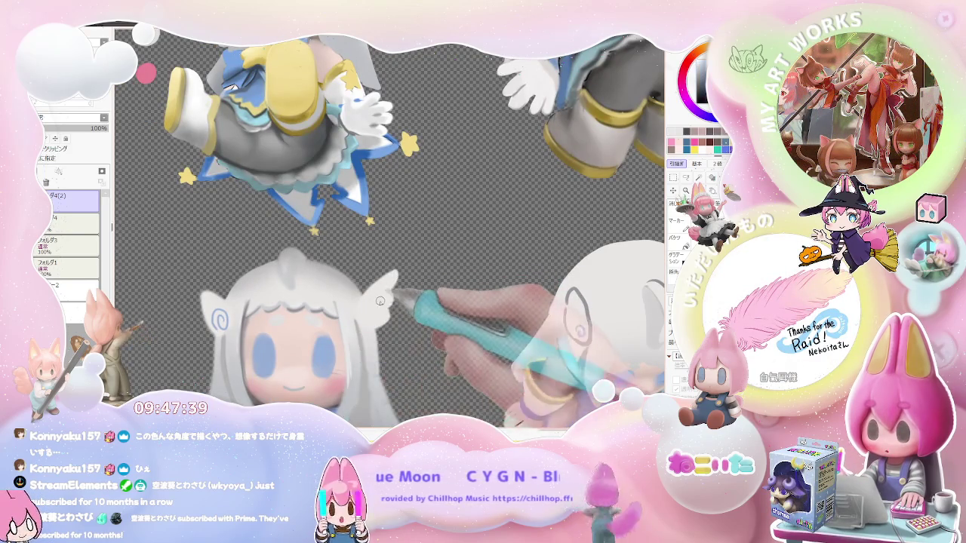
pyautogui.hotkey('ctrl', '+')
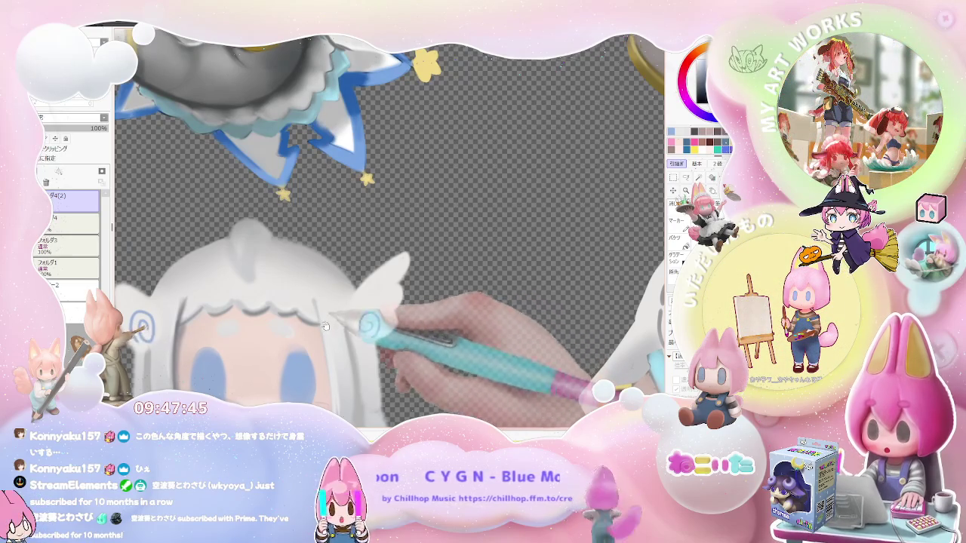
# Step: Enlarge the brush and paint the wing ornament, blue eyes and rosy cheeks
pyautogui.moveTo(321, 279); pyautogui.dragTo(264, 287)
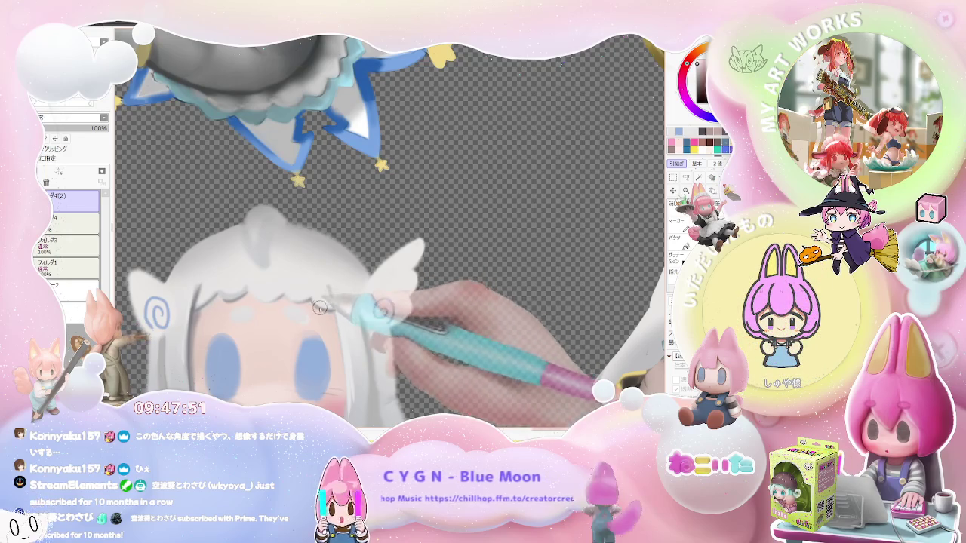
pyautogui.scroll(-5, 327, 287)
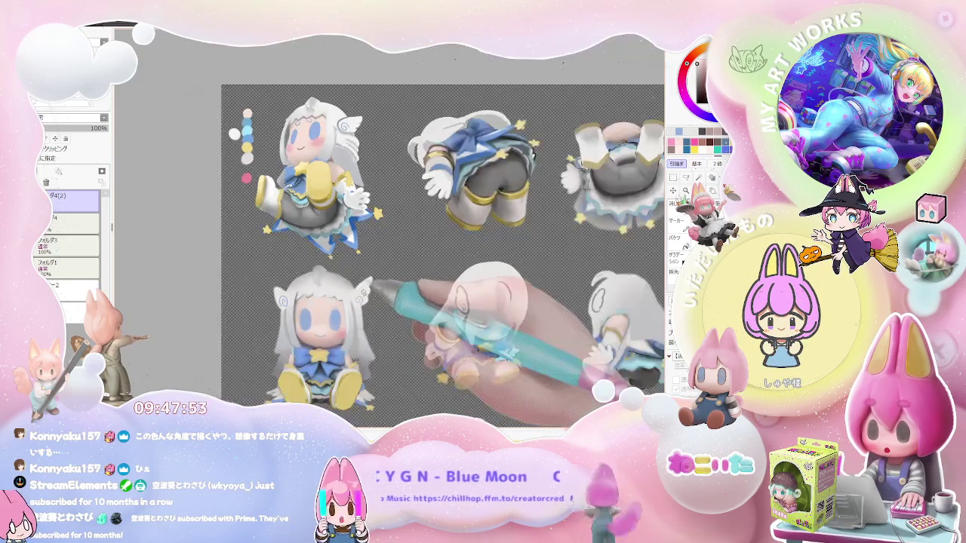
pyautogui.scroll(2, 366, 309)
pyautogui.scroll(3, 351, 320)
pyautogui.scroll(2, 326, 286)
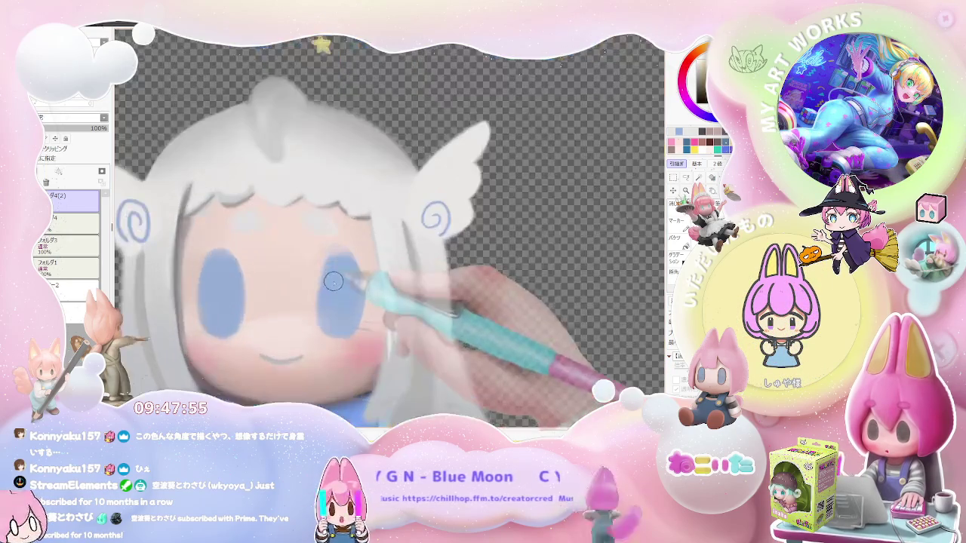
pyautogui.press(']')
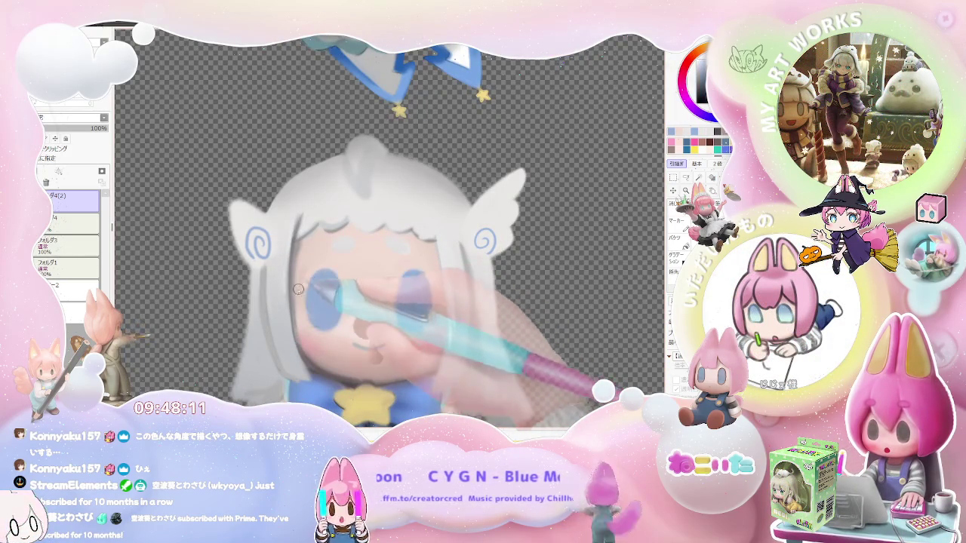
pyautogui.press('e')
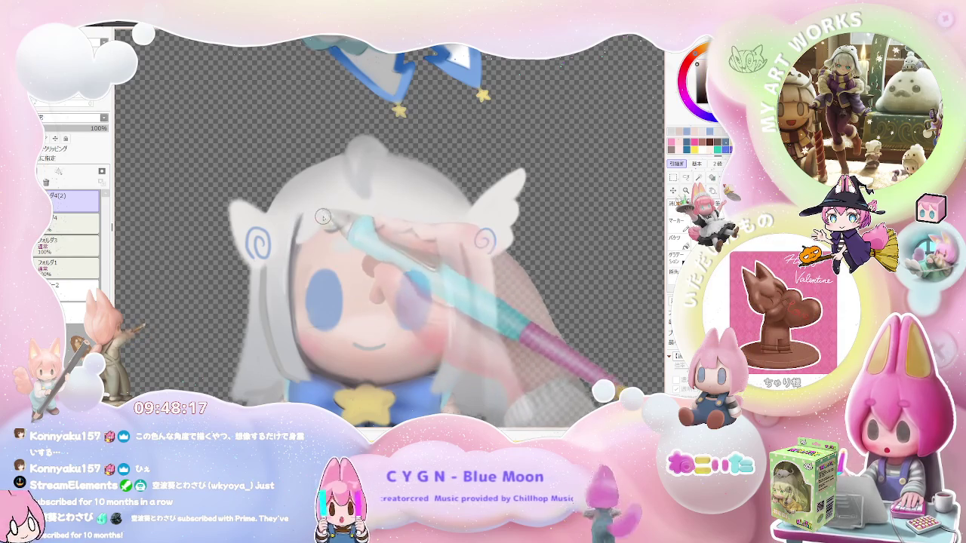
pyautogui.scroll(-3, 321, 220)
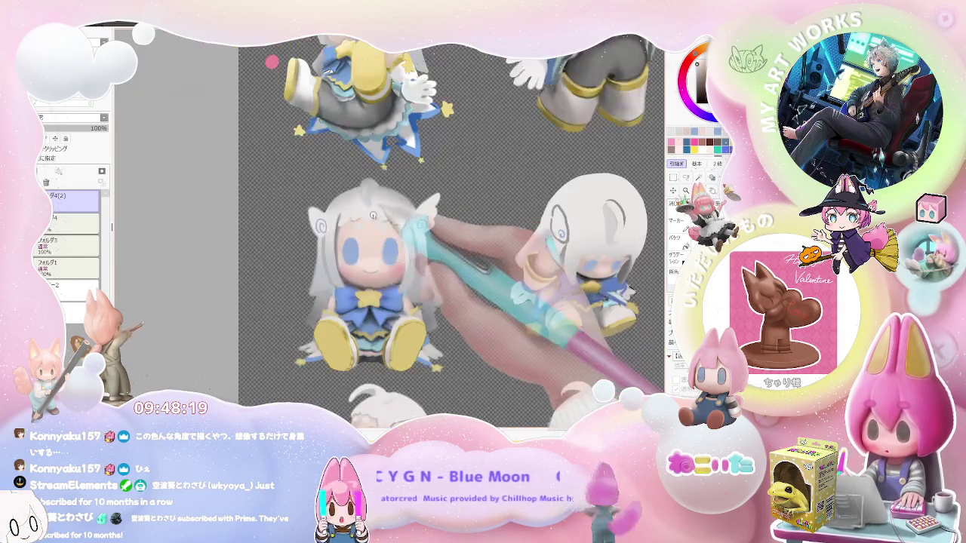
# Step: Zoom out from the head close-up and enlarge the brush
pyautogui.scroll(-2, 375, 216)
pyautogui.scroll(-2, 375, 216)
pyautogui.scroll(4, 385, 267)
pyautogui.scroll(2, 385, 268)
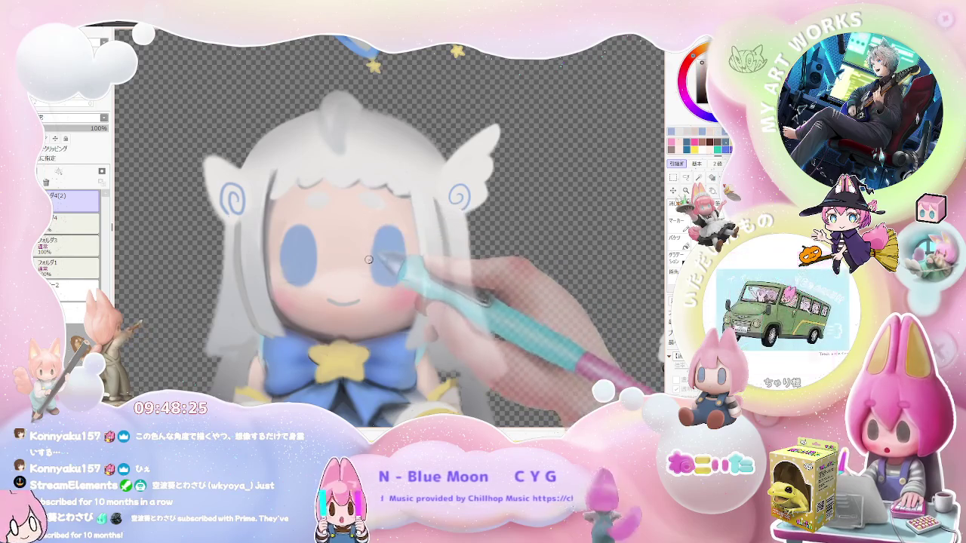
pyautogui.scroll(-3, 451, 267)
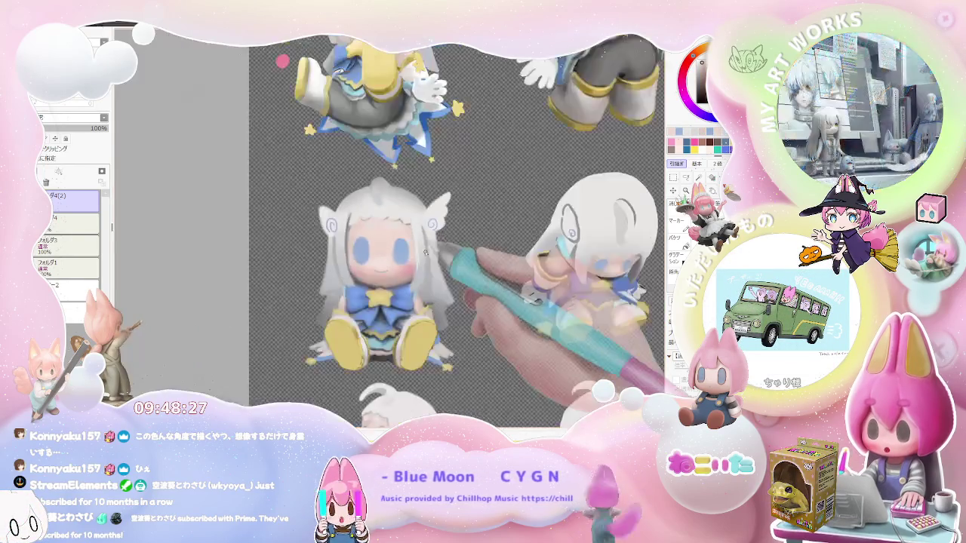
pyautogui.scroll(3, 451, 266)
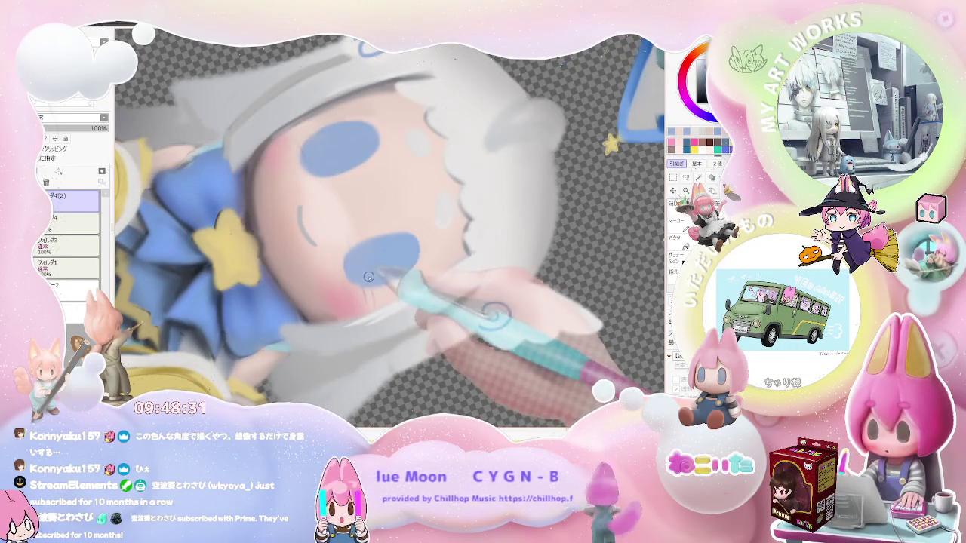
pyautogui.press(']')
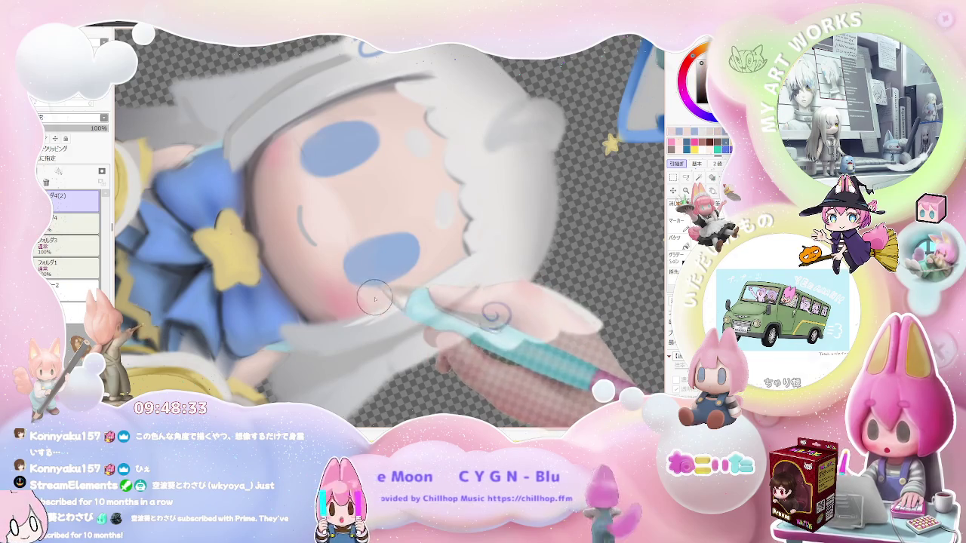
pyautogui.scroll(-3, 369, 295)
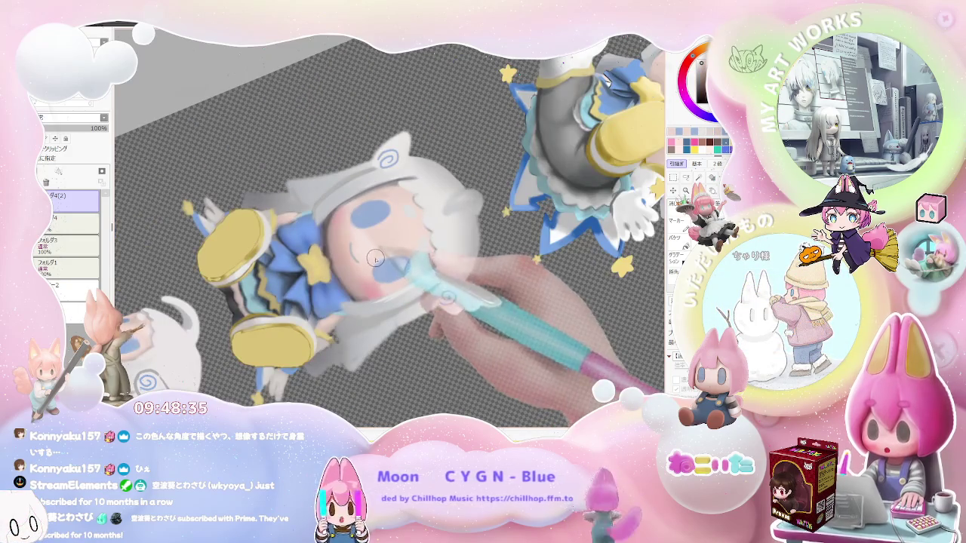
pyautogui.scroll(-3, 375, 258)
# Step: Return the view upright, set the brush to size 6.0, and zoom out over the sheet
pyautogui.press('Home')
pyautogui.scroll(3, 371, 248)
pyautogui.press(']')
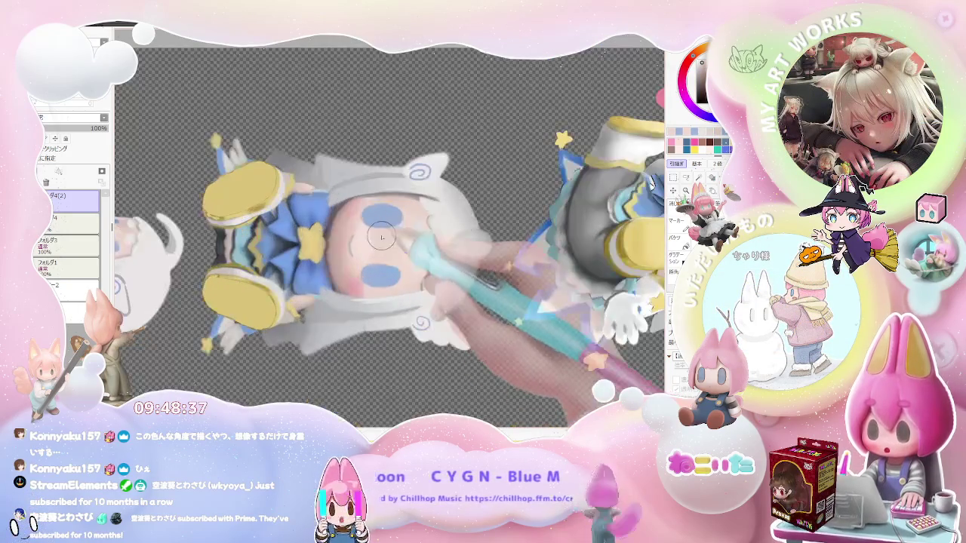
pyautogui.scroll(-2, 378, 246)
pyautogui.scroll(2, 410, 220)
pyautogui.scroll(-2, 447, 227)
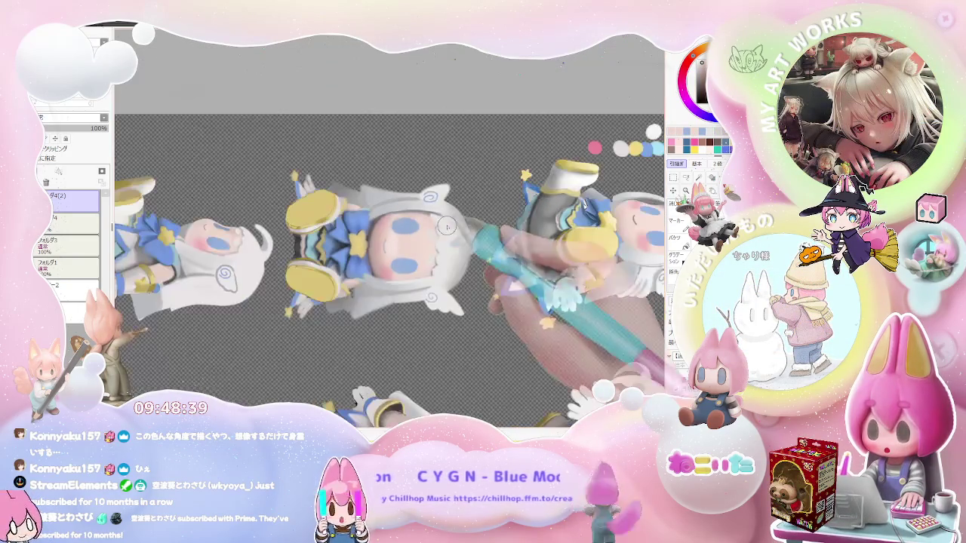
pyautogui.scroll(3, 420, 232)
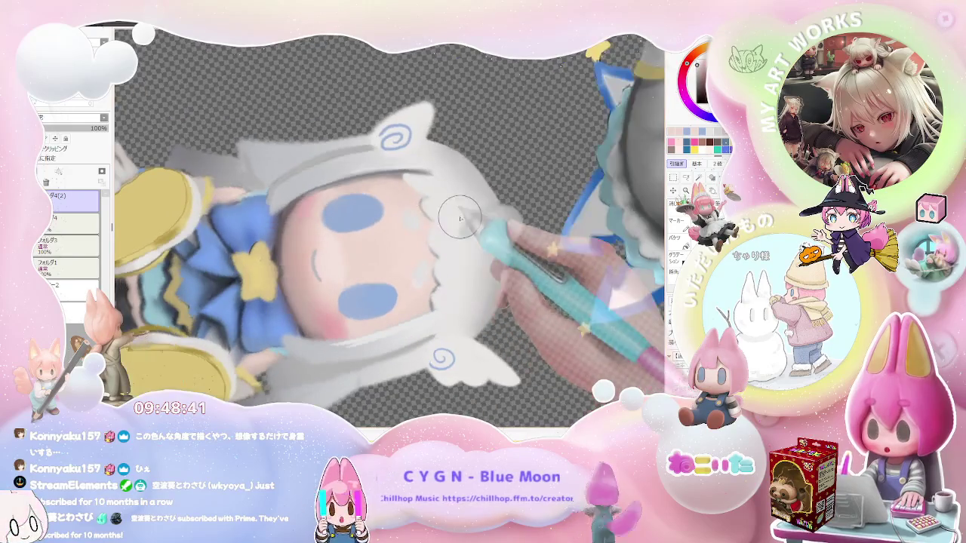
pyautogui.press('Home')
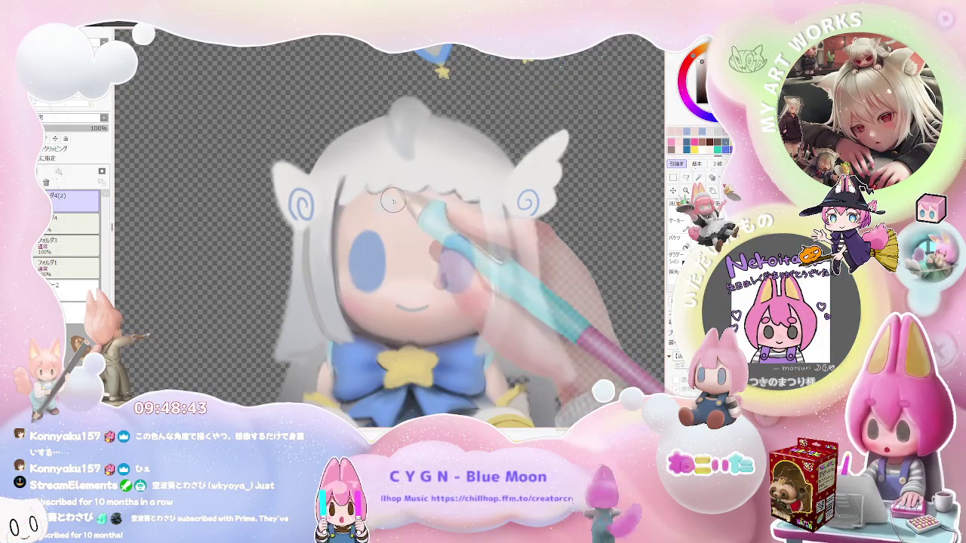
pyautogui.moveTo(458, 200); pyautogui.dragTo(381, 219)
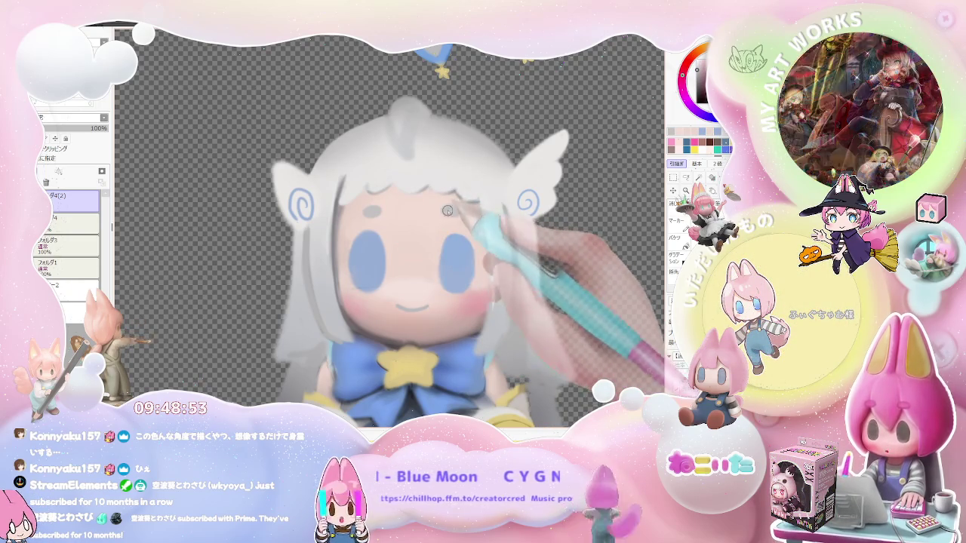
pyautogui.scroll(-2, 468, 212)
pyautogui.scroll(2, 485, 213)
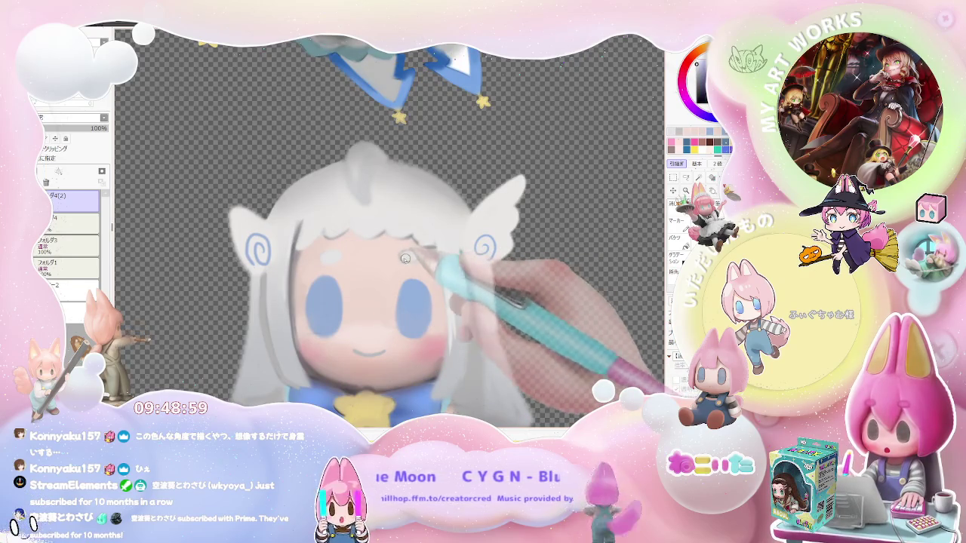
pyautogui.scroll(-1, 423, 264)
pyautogui.scroll(-1, 446, 275)
pyautogui.scroll(-1, 468, 286)
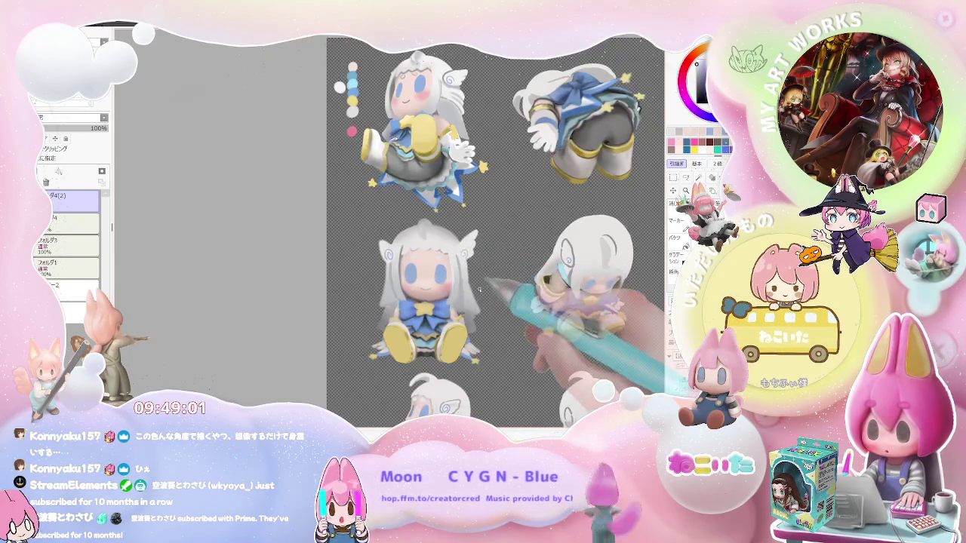
# Step: Tilt the canvas about 35 degrees clockwise and zoom onto the sideways figure
pyautogui.scroll(2, 423, 272)
pyautogui.scroll(1, 284, 221)
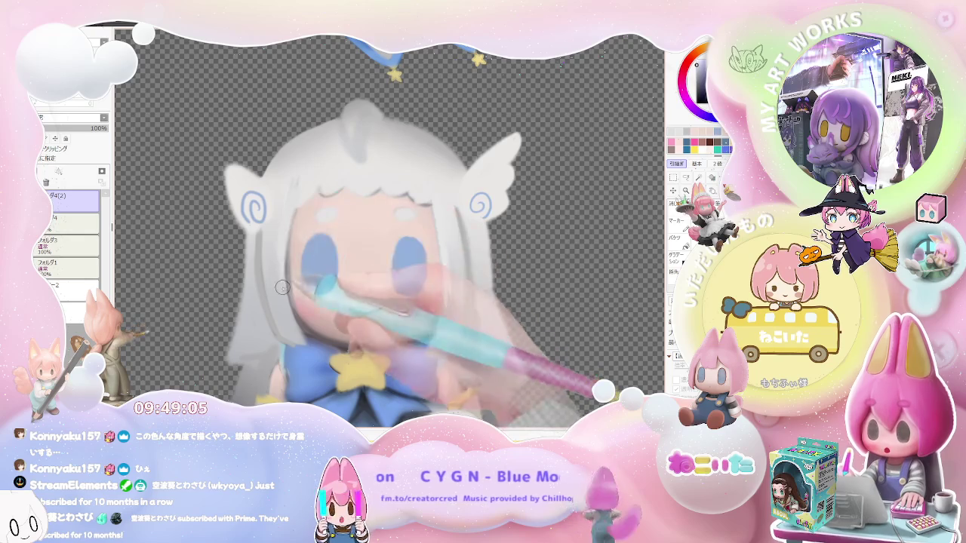
pyautogui.scroll(-1, 426, 250)
pyautogui.scroll(-1, 403, 277)
pyautogui.scroll(-1, 402, 277)
pyautogui.press('End')
pyautogui.press('End')
pyautogui.press('End')
pyautogui.scroll(1, 408, 280)
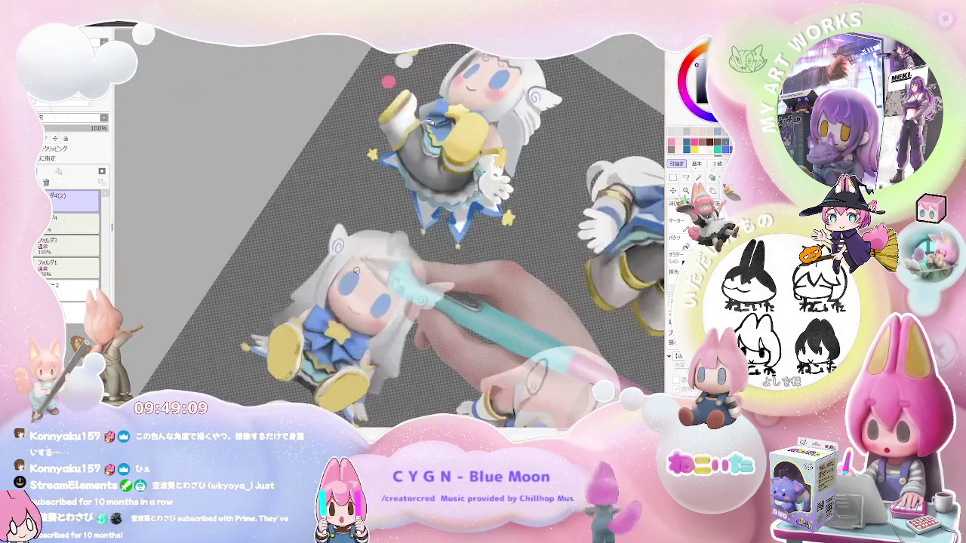
pyautogui.scroll(1, 408, 279)
pyautogui.scroll(1, 329, 281)
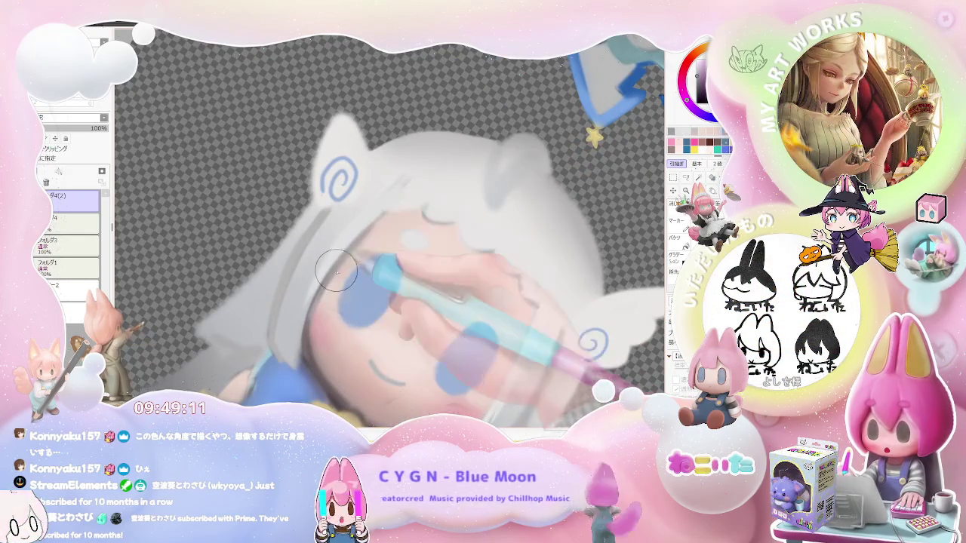
pyautogui.scroll(-1, 416, 205)
pyautogui.scroll(-1, 467, 226)
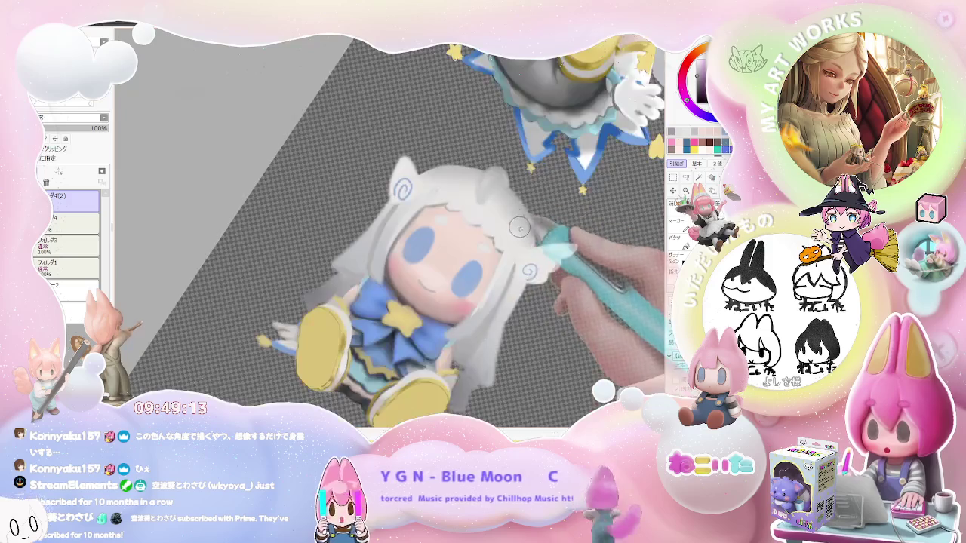
pyautogui.scroll(-1, 528, 279)
# Step: Level the view, reduce the brush to size 4.0, and zoom back out
pyautogui.moveTo(528, 279); pyautogui.dragTo(404, 354)
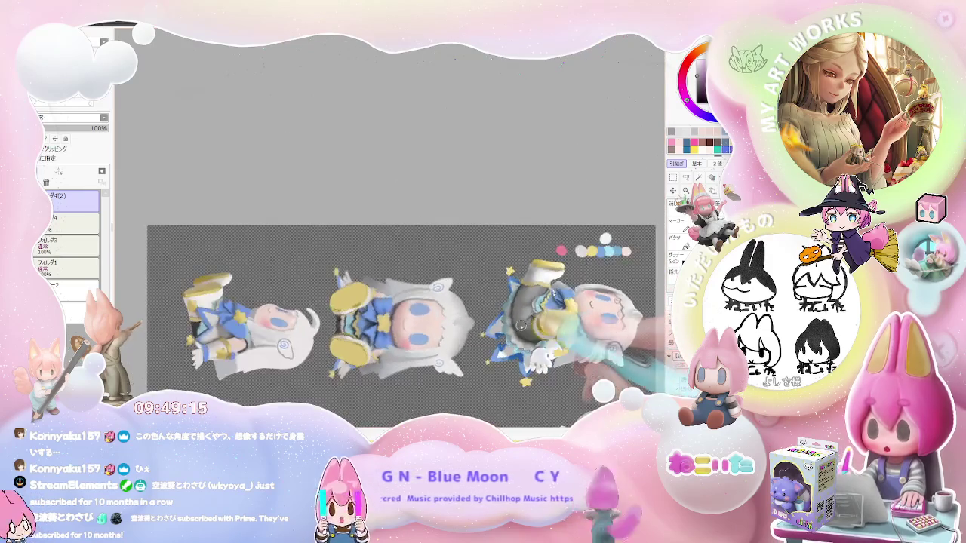
pyautogui.scroll(2, 403, 355)
pyautogui.scroll(1, 339, 341)
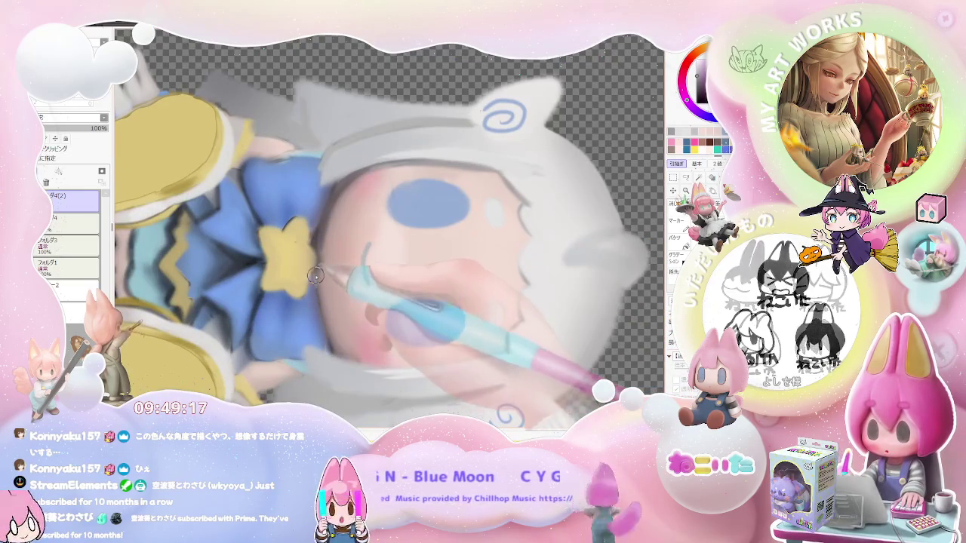
pyautogui.press('[')
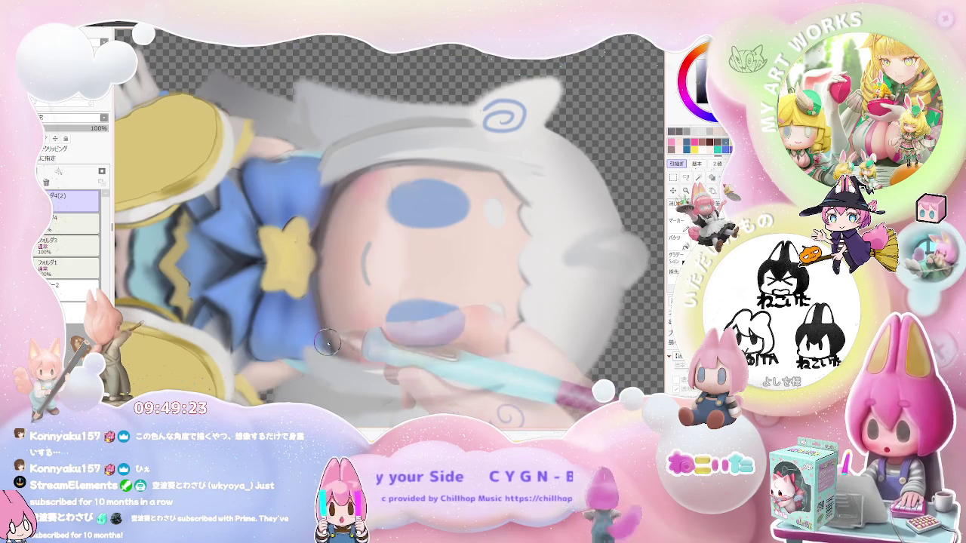
pyautogui.scroll(-1, 321, 242)
pyautogui.scroll(-1, 329, 223)
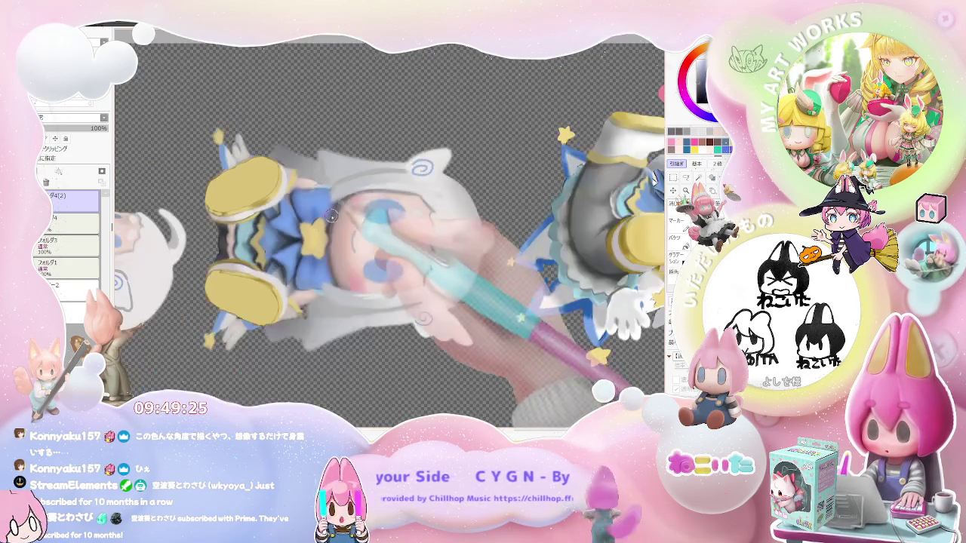
pyautogui.scroll(-1, 378, 242)
pyautogui.scroll(-2, 491, 264)
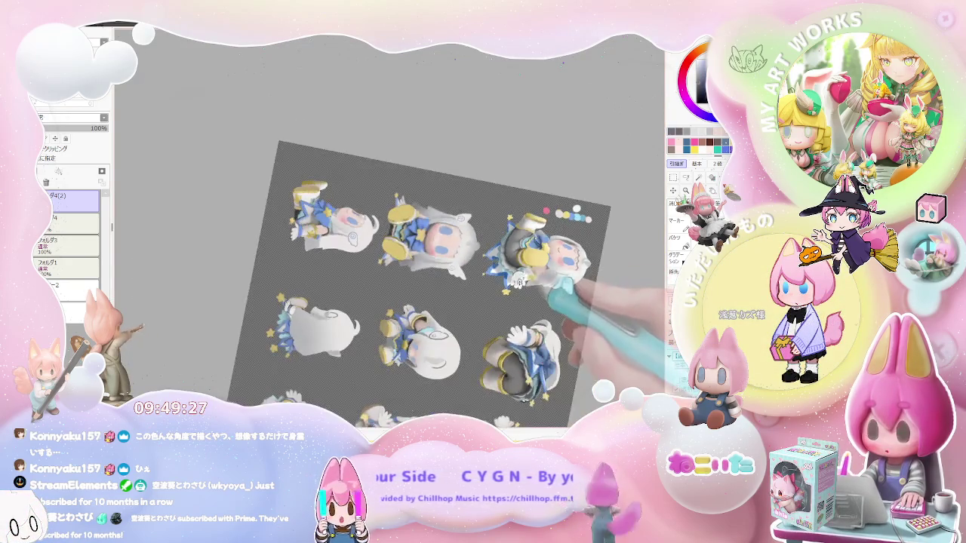
# Step: Rotate the canvas about 90 degrees and zoom onto the upside-down figure's face
pyautogui.moveTo(522, 278); pyautogui.dragTo(442, 332)
pyautogui.scroll(3, 369, 269)
pyautogui.scroll(1, 368, 268)
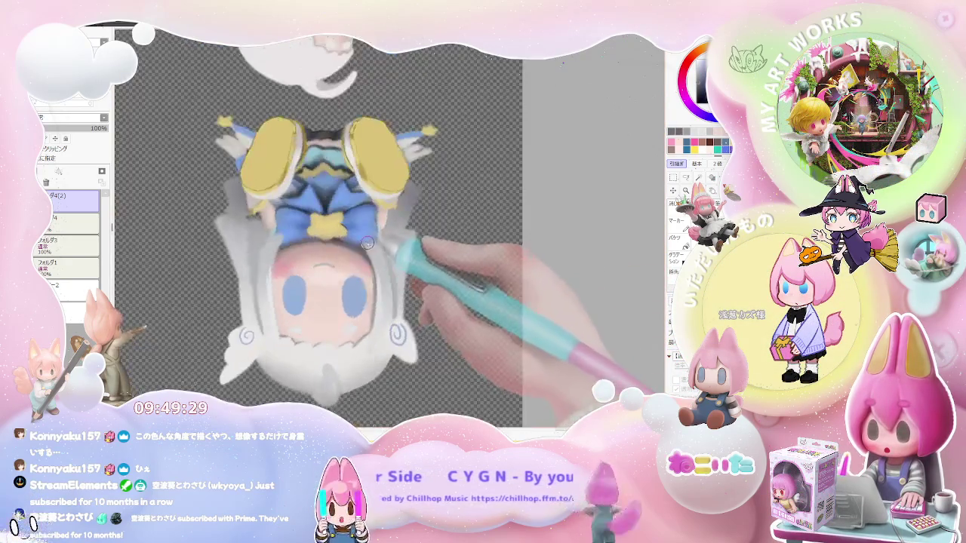
pyautogui.scroll(2, 352, 257)
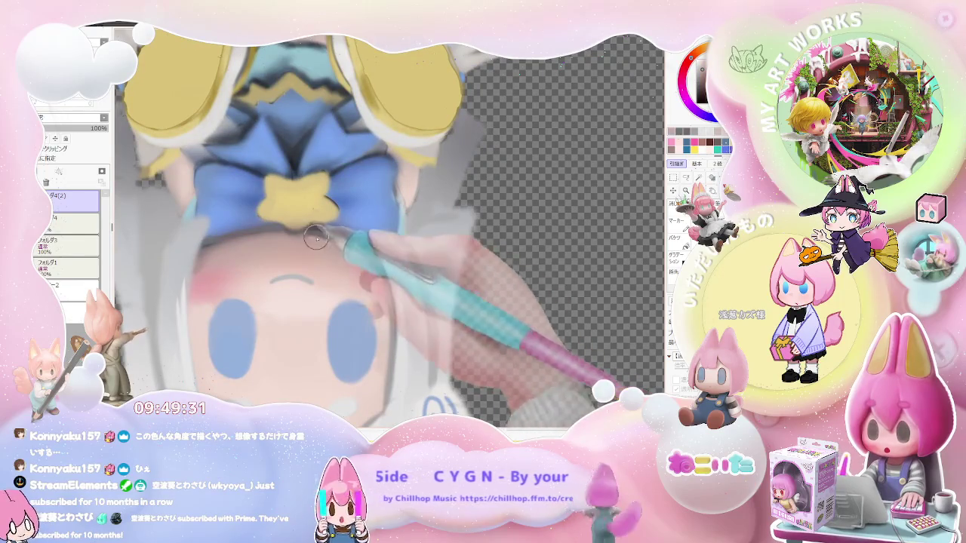
pyautogui.scroll(-2, 364, 260)
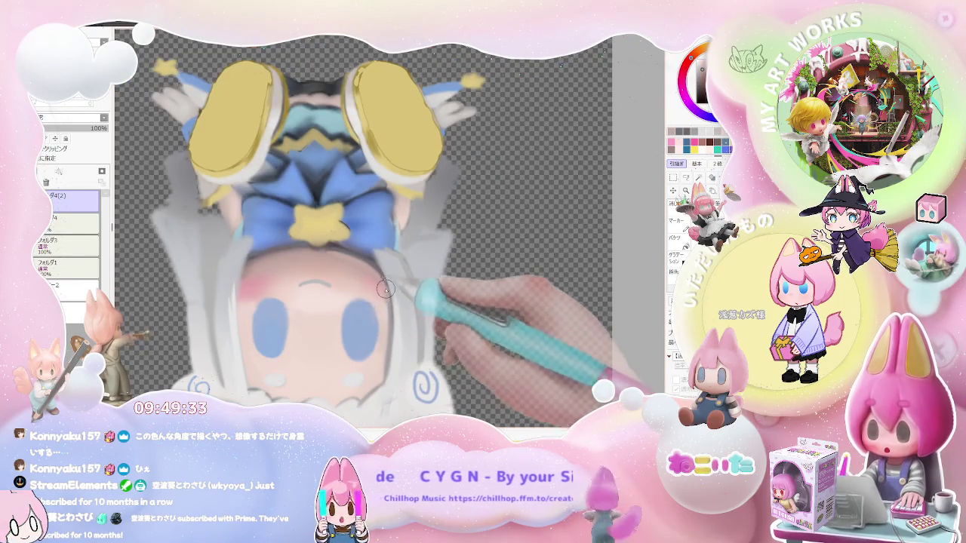
pyautogui.scroll(-1, 378, 302)
pyautogui.scroll(-1, 393, 319)
pyautogui.scroll(3, 393, 319)
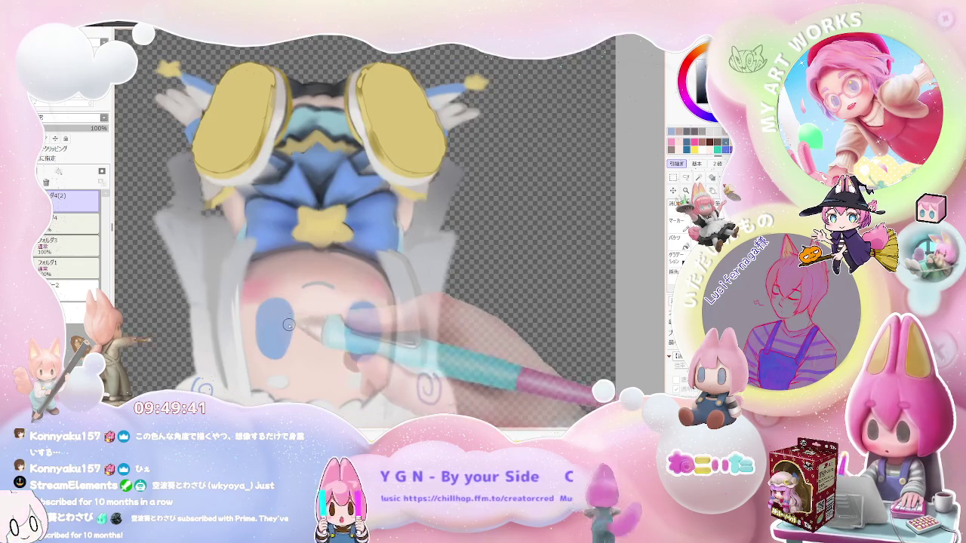
pyautogui.scroll(-2, 286, 339)
pyautogui.scroll(-1, 285, 339)
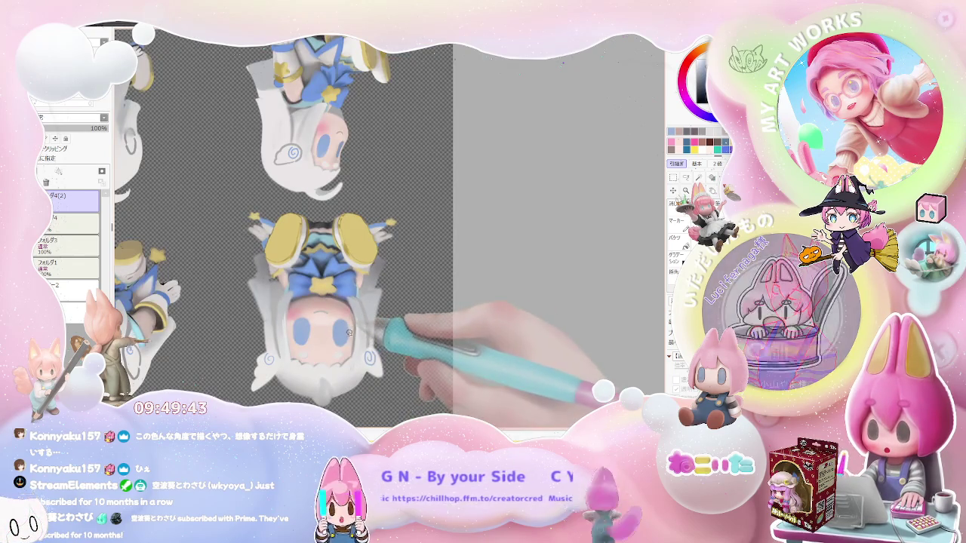
pyautogui.scroll(1, 332, 336)
pyautogui.scroll(2, 332, 336)
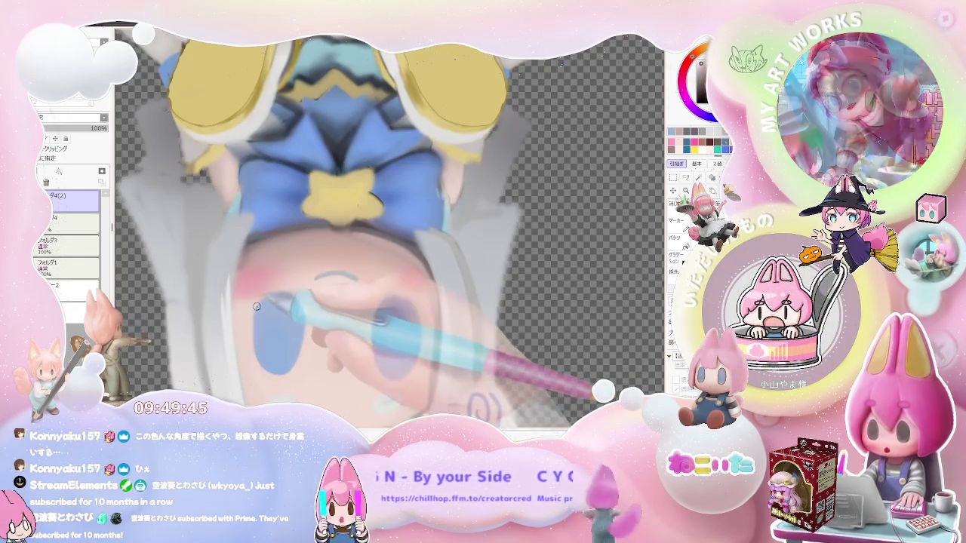
pyautogui.scroll(1, 294, 349)
pyautogui.scroll(-1, 294, 349)
pyautogui.scroll(-1, 317, 340)
pyautogui.scroll(2, 358, 330)
pyautogui.scroll(1, 338, 324)
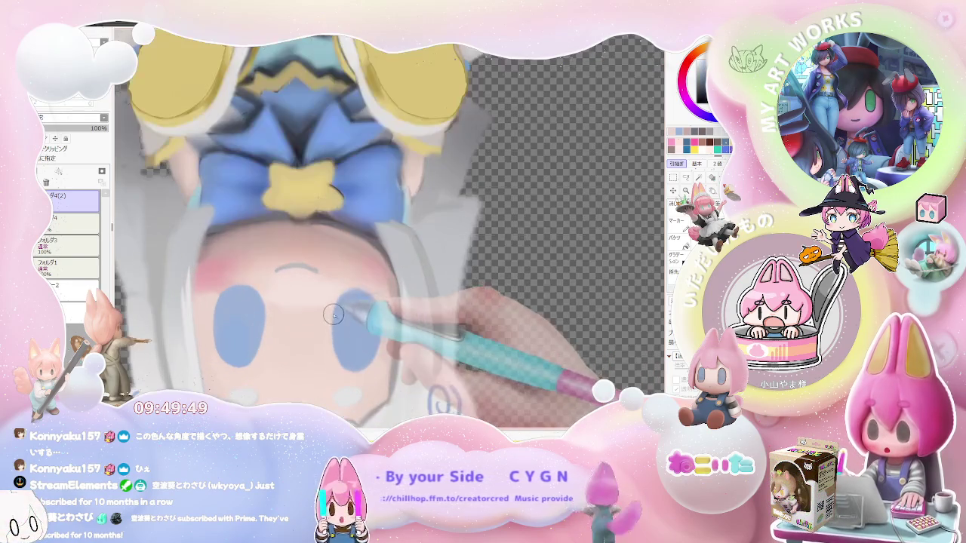
# Step: Drop the brush to size 6 and zoom out to check the blue eyes
pyautogui.press('[')
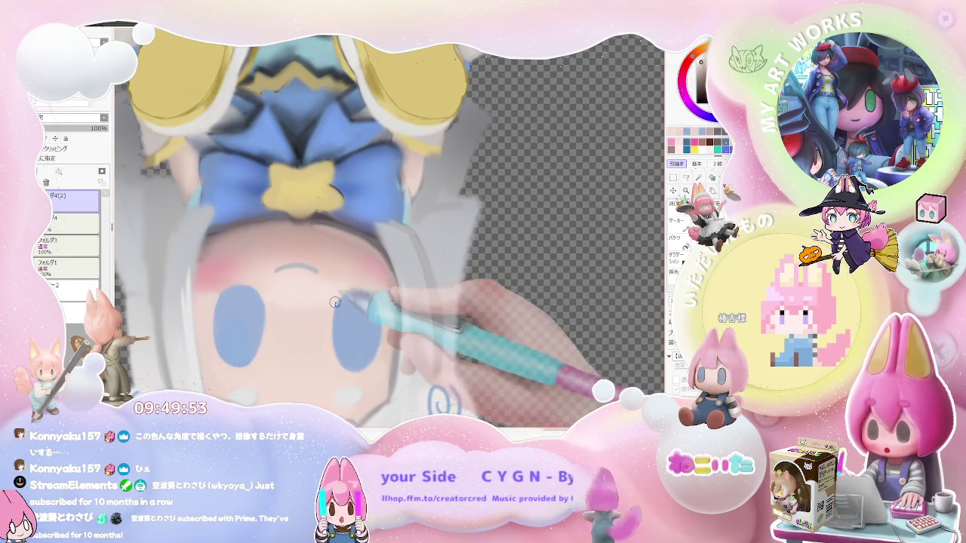
pyautogui.scroll(-1, 379, 313)
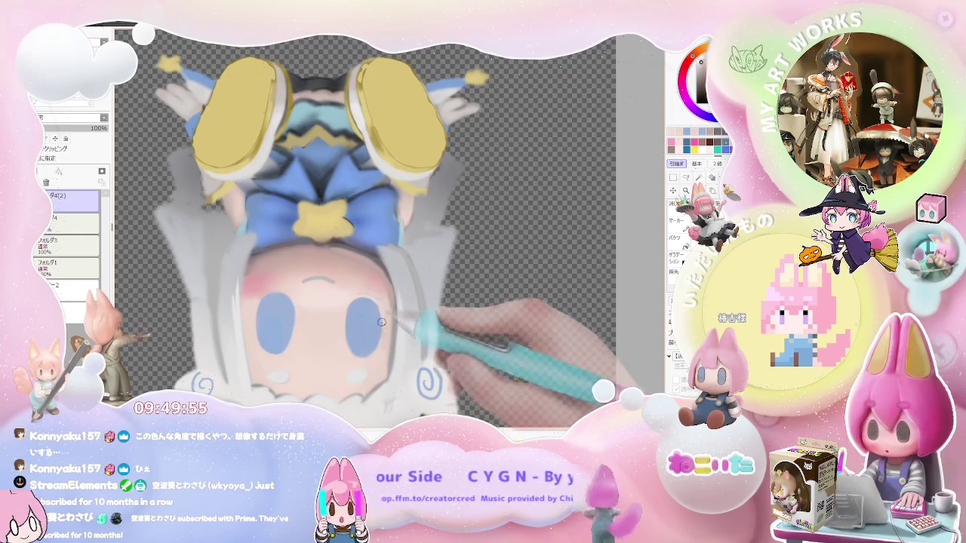
pyautogui.scroll(-1, 378, 339)
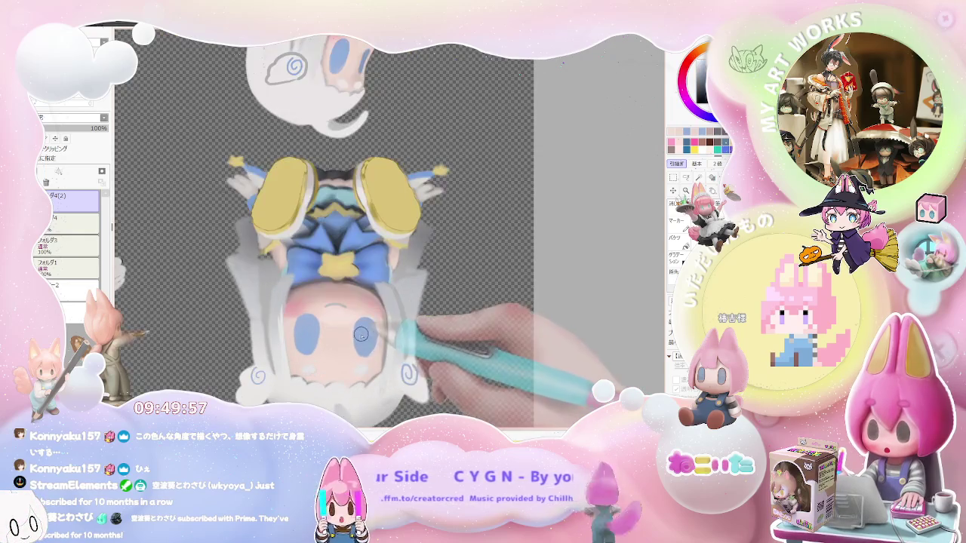
pyautogui.scroll(1, 370, 342)
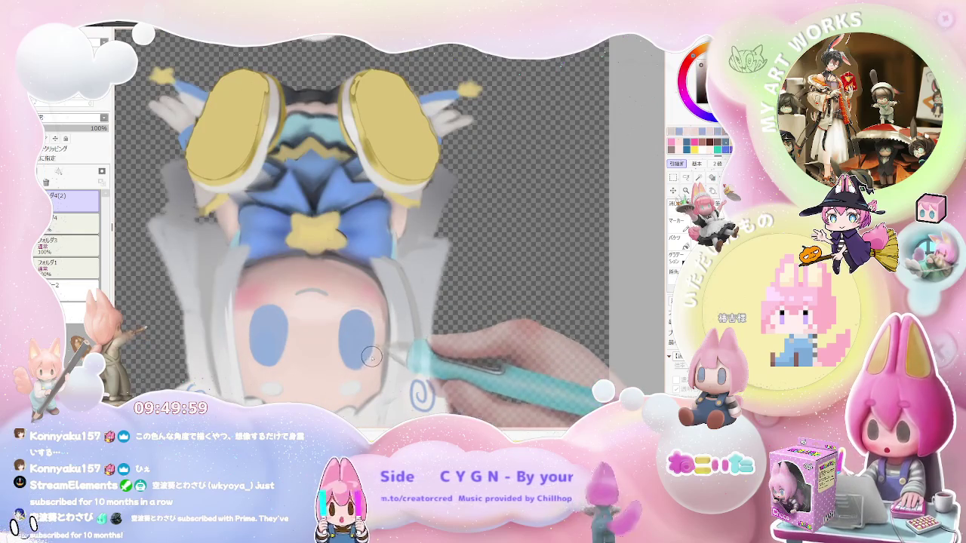
pyautogui.scroll(-1, 376, 322)
pyautogui.scroll(1, 381, 336)
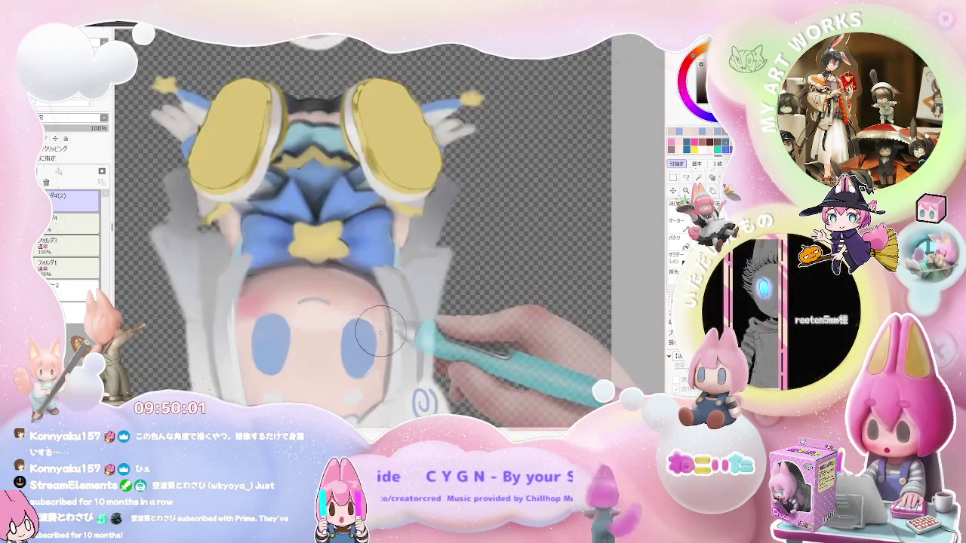
pyautogui.scroll(-2, 383, 337)
pyautogui.scroll(-1, 382, 336)
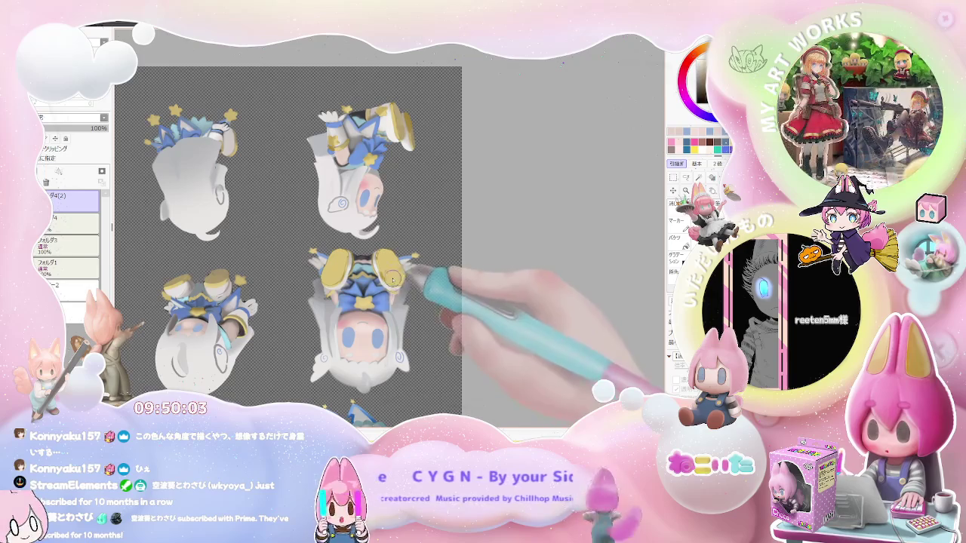
pyautogui.scroll(1, 382, 344)
# Step: Turn the view upright and paint a yellow highlight in the left eye, redoing the first stroke
pyautogui.moveTo(380, 344); pyautogui.dragTo(387, 260)
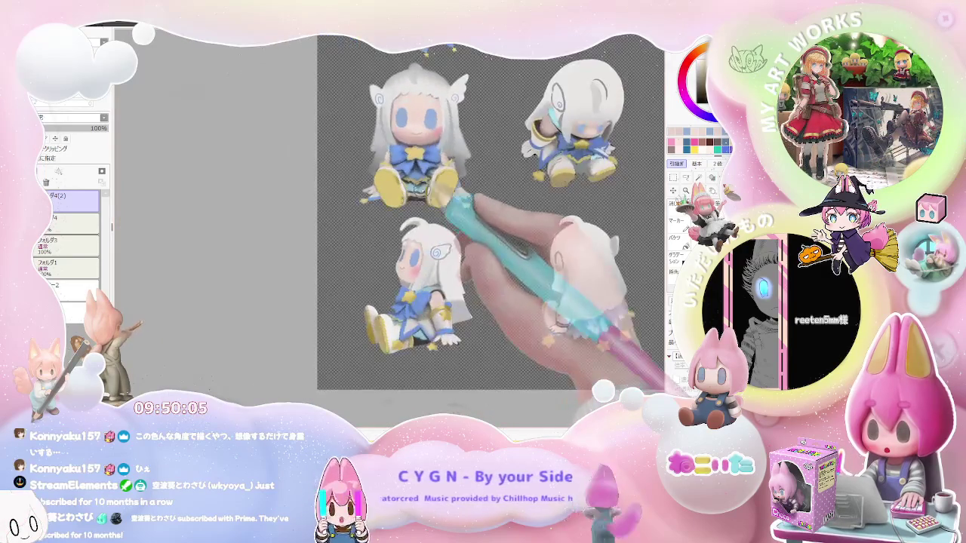
pyautogui.scroll(1, 385, 264)
pyautogui.scroll(2, 317, 287)
pyautogui.scroll(1, 319, 280)
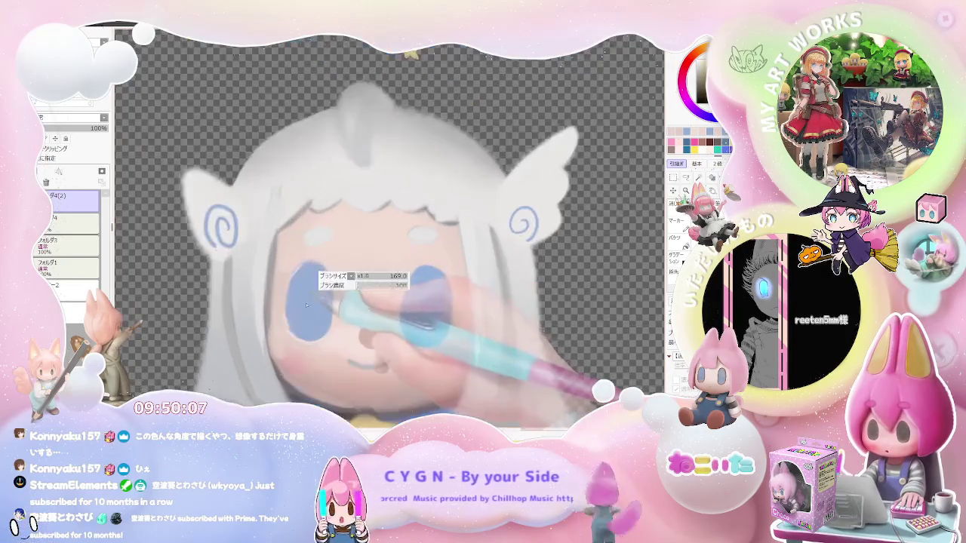
pyautogui.scroll(1, 307, 297)
pyautogui.moveTo(305, 303); pyautogui.dragTo(309, 310)
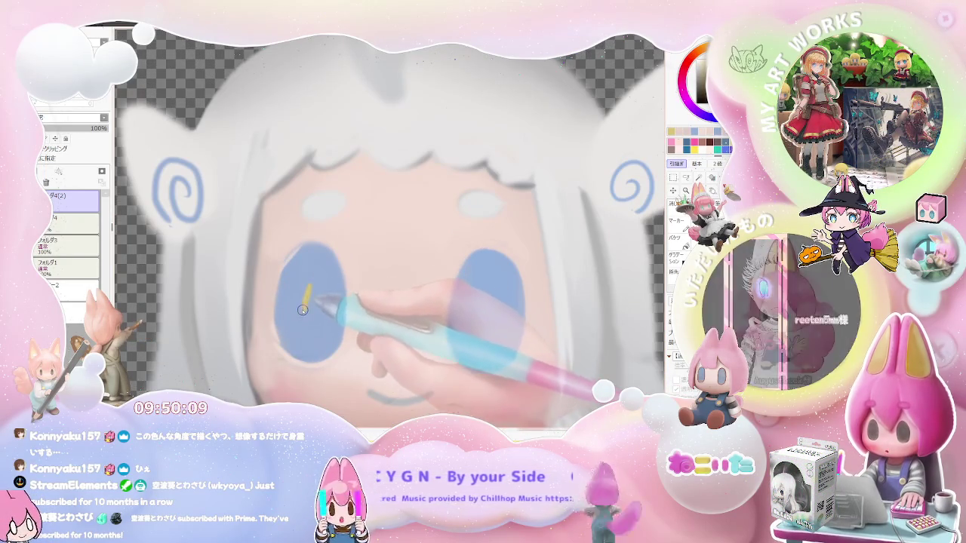
pyautogui.hotkey('ctrl', 'z')
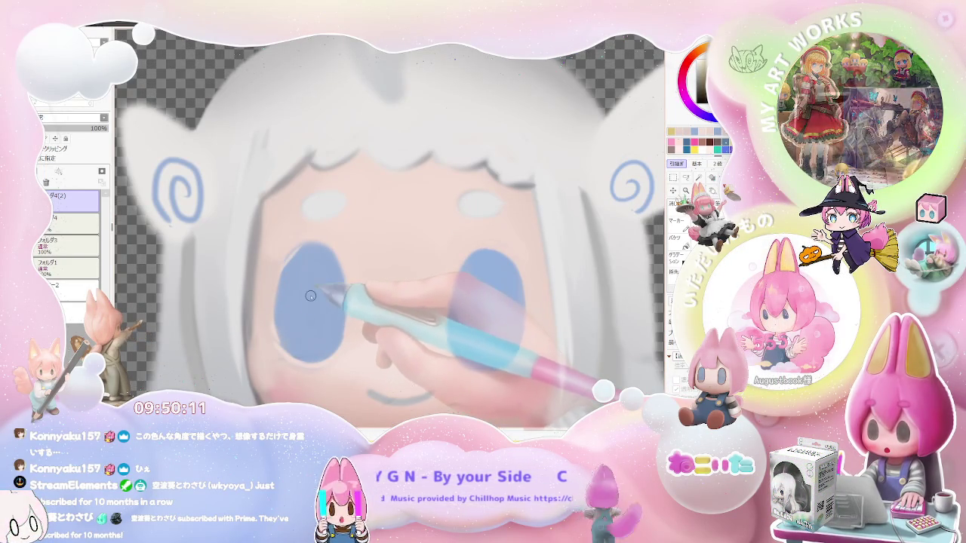
pyautogui.moveTo(302, 308); pyautogui.dragTo(311, 315)
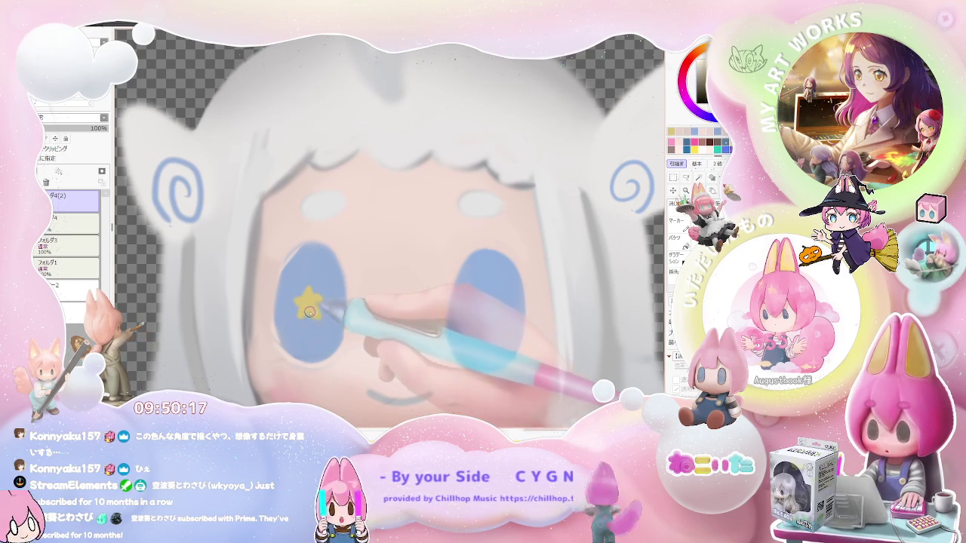
# Step: Check the whole sheet, then zoom back in and start a star line in the left eye
pyautogui.scroll(-2, 309, 312)
pyautogui.scroll(-2, 325, 309)
pyautogui.scroll(-2, 362, 305)
pyautogui.scroll(-1, 422, 301)
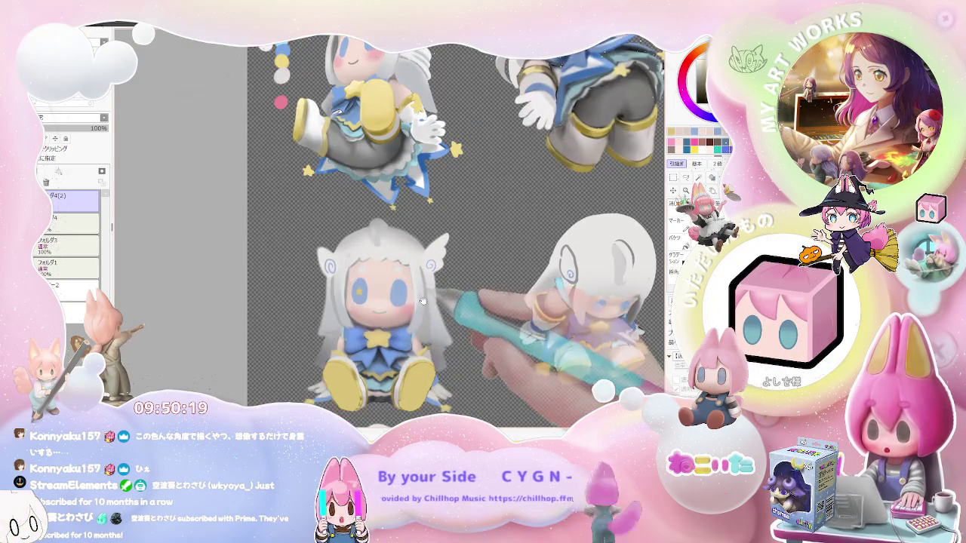
pyautogui.scroll(2, 422, 300)
pyautogui.scroll(3, 358, 299)
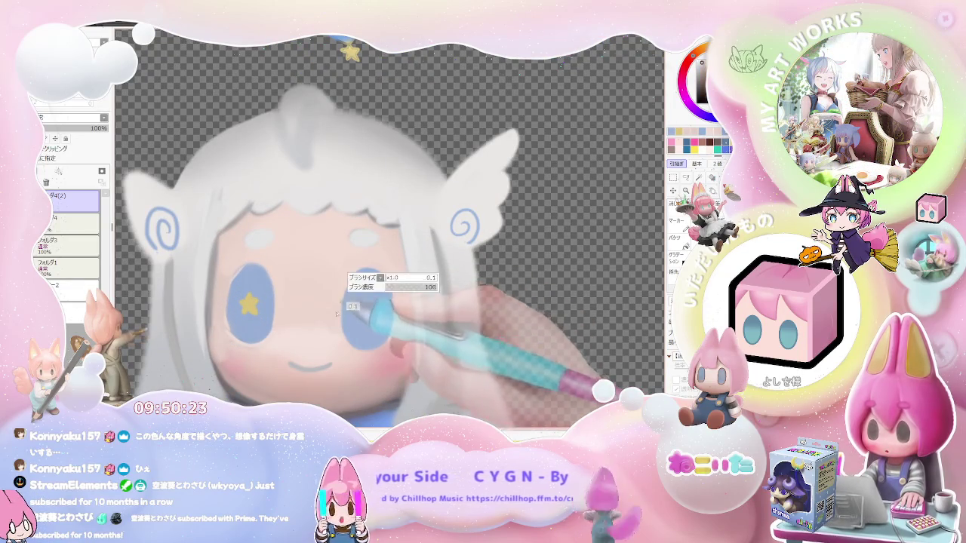
pyautogui.scroll(-2, 343, 334)
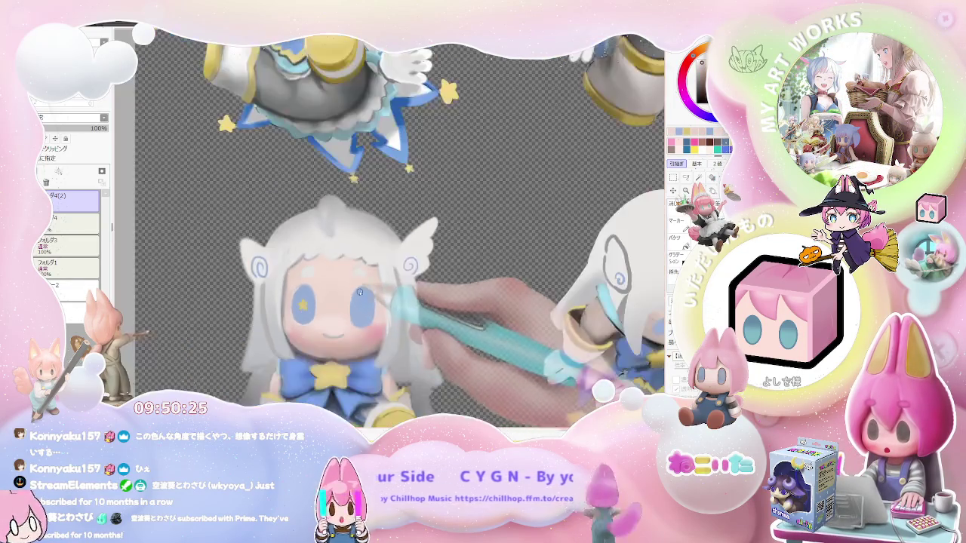
pyautogui.scroll(1, 280, 242)
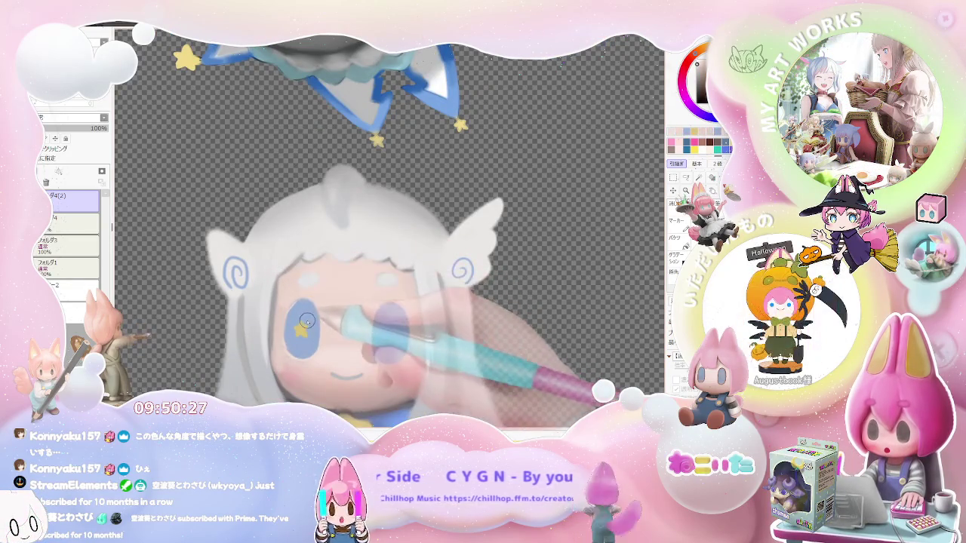
pyautogui.scroll(-1, 305, 321)
pyautogui.scroll(-1, 362, 332)
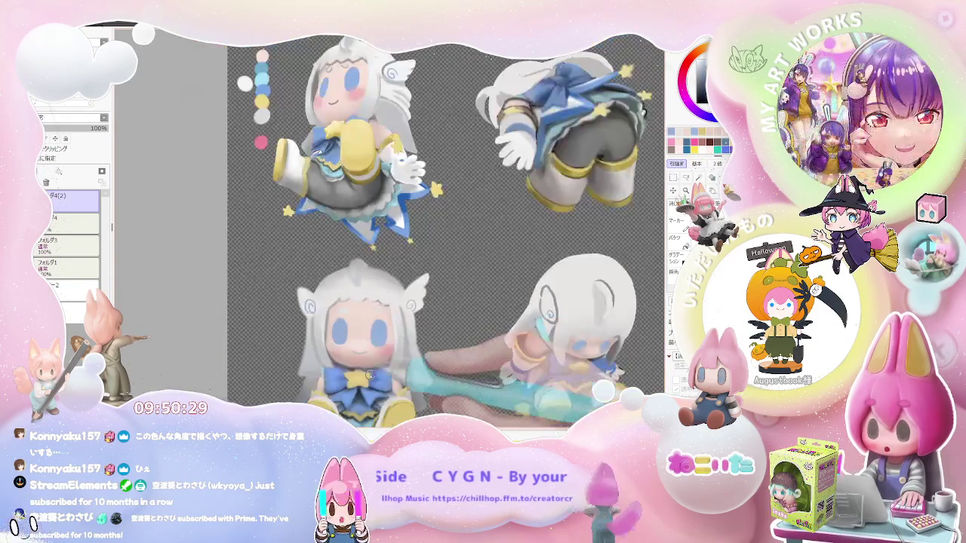
pyautogui.scroll(-1, 433, 355)
pyautogui.scroll(1, 378, 347)
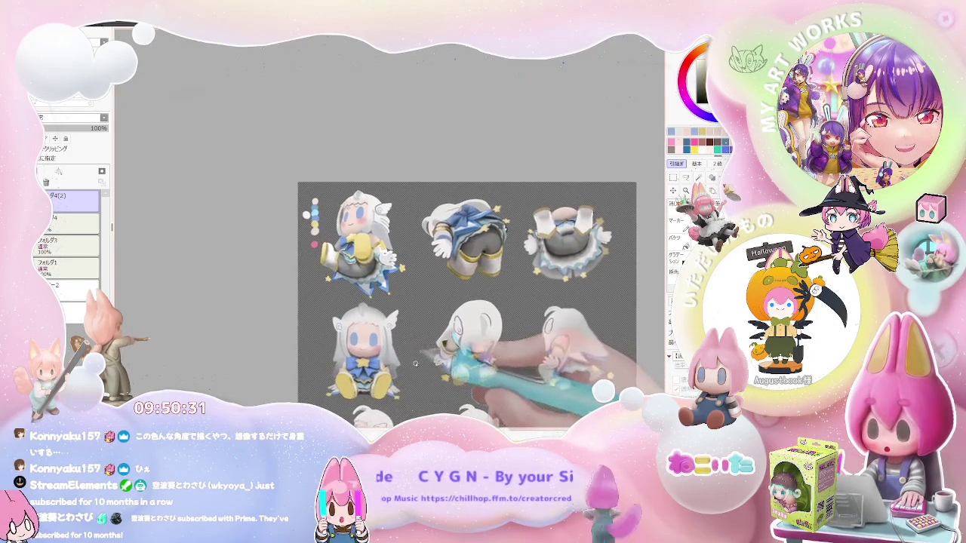
pyautogui.scroll(1, 340, 324)
pyautogui.scroll(1, 293, 301)
pyautogui.scroll(1, 293, 300)
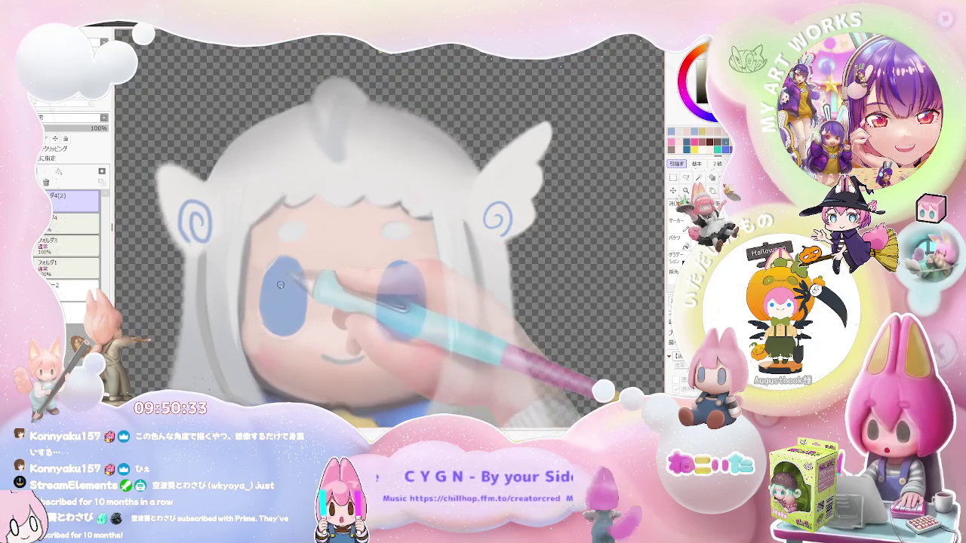
pyautogui.moveTo(280, 281); pyautogui.dragTo(277, 305)
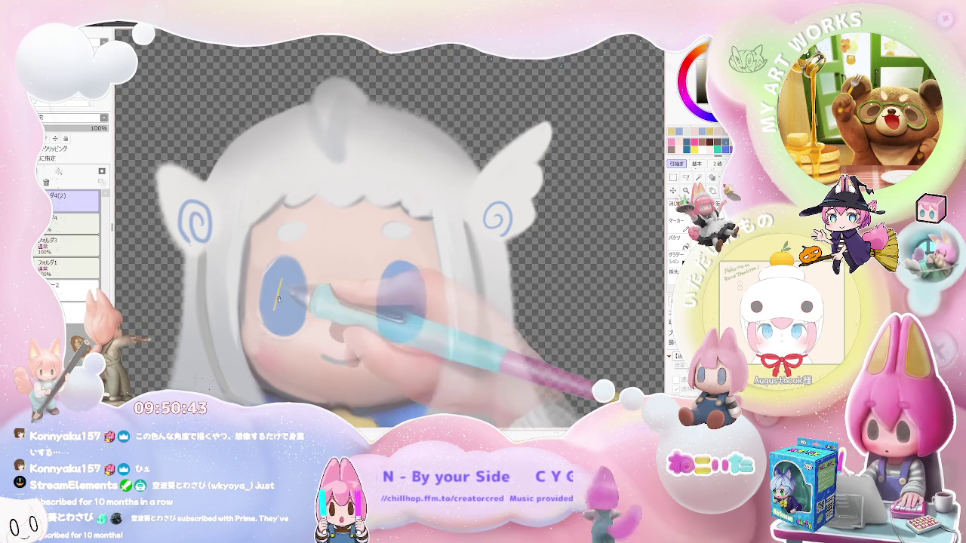
# Step: Complete the five-pointed star outline in the left eye and fill it in white
pyautogui.scroll(2, 286, 297)
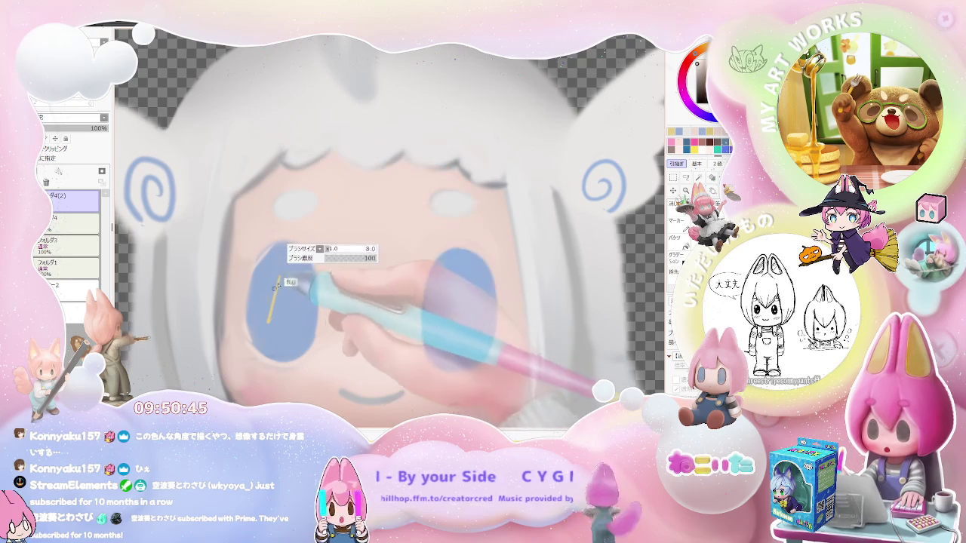
pyautogui.moveTo(271, 308); pyautogui.dragTo(283, 283)
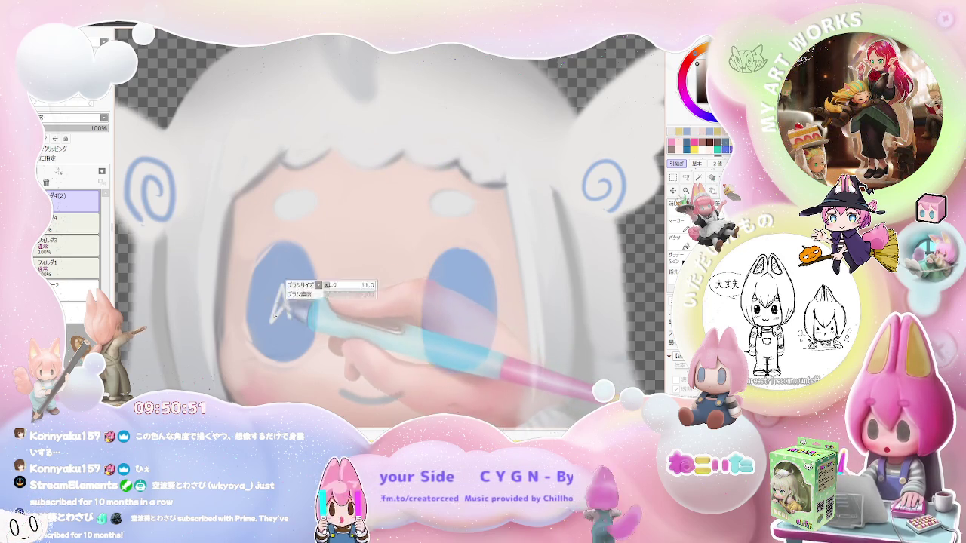
pyautogui.moveTo(283, 308); pyautogui.dragTo(275, 304)
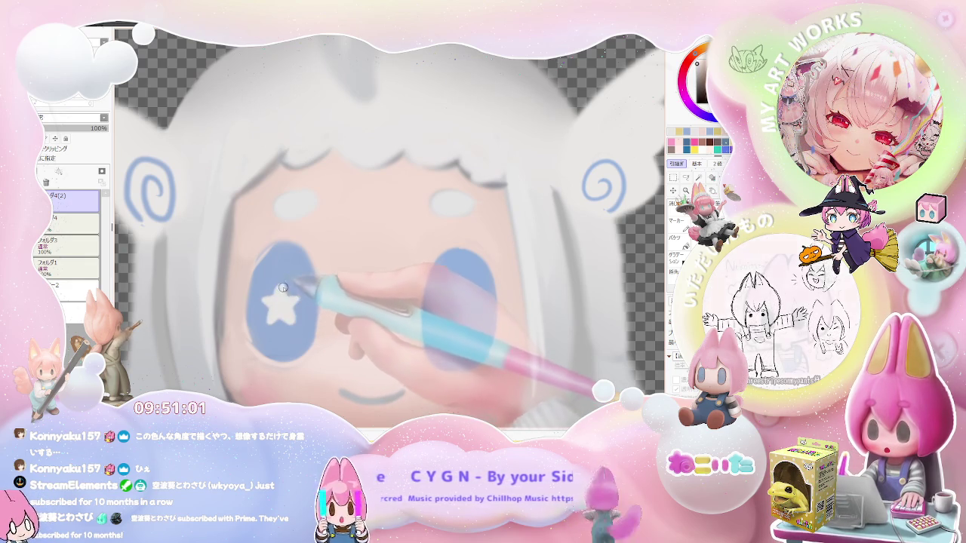
# Step: Zoom in on the right eye and paint a matching white star highlight
pyautogui.scroll(-5, 340, 302)
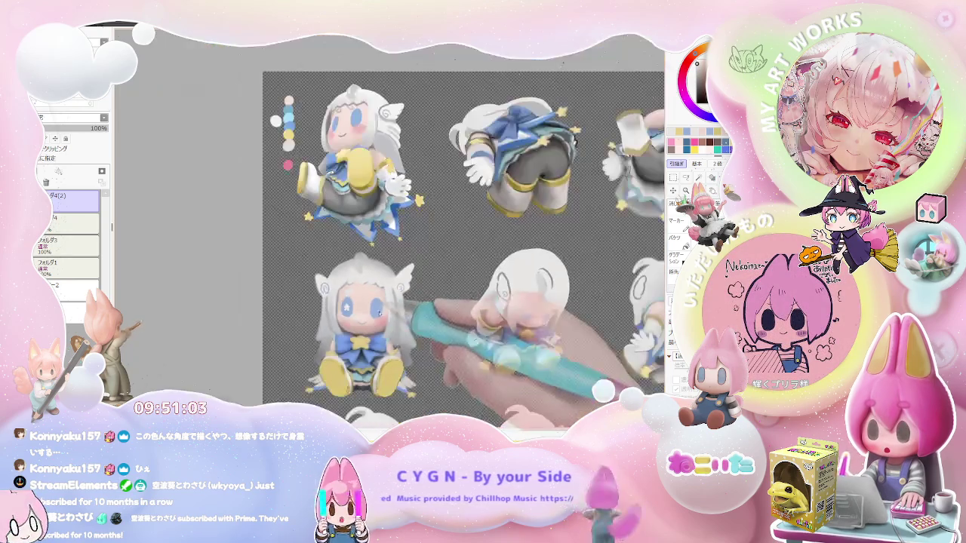
pyautogui.scroll(4, 340, 311)
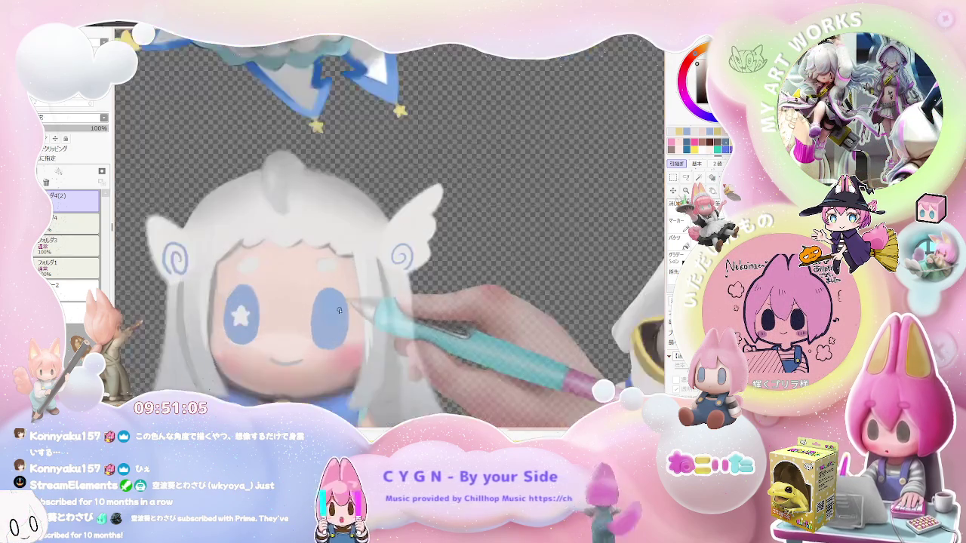
pyautogui.scroll(2, 341, 311)
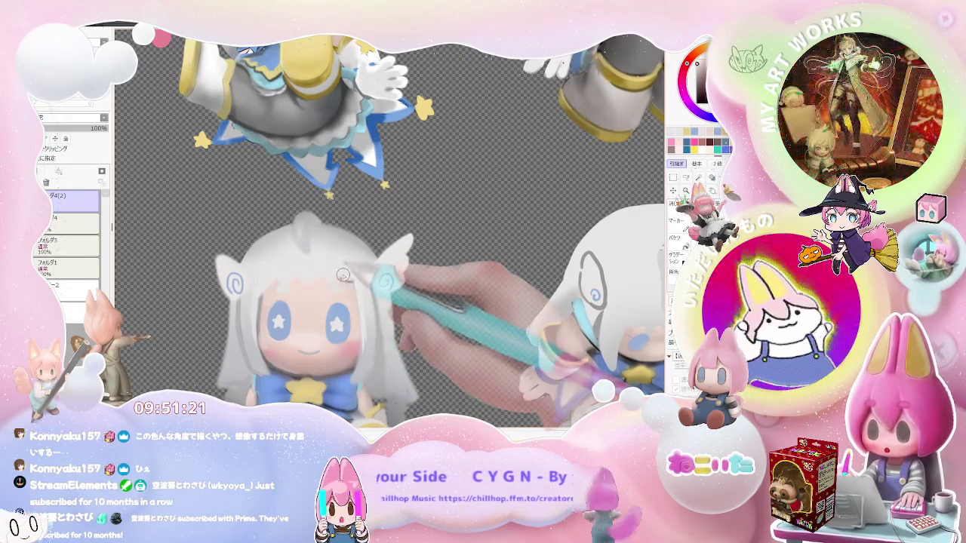
pyautogui.scroll(-1, 339, 272)
pyautogui.scroll(-1, 340, 268)
pyautogui.scroll(1, 341, 261)
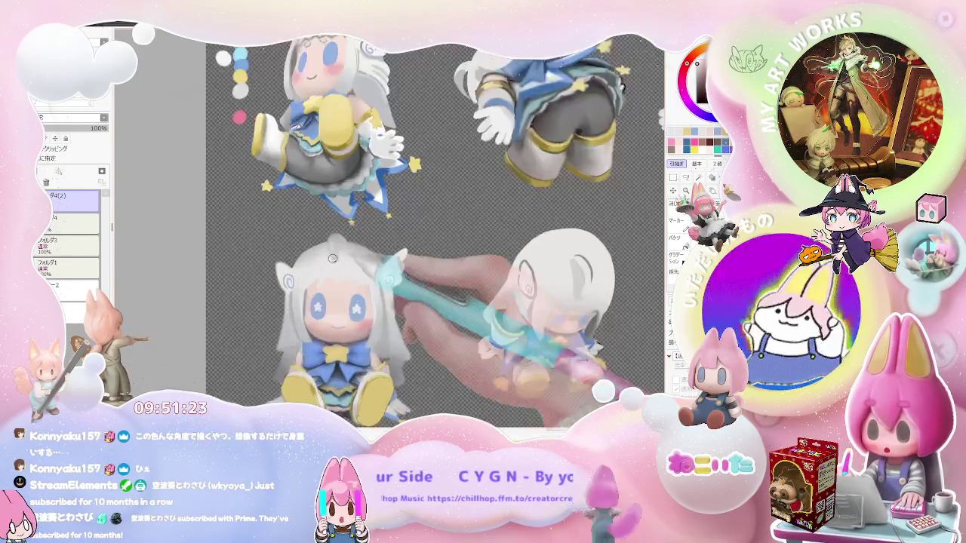
pyautogui.scroll(2, 340, 261)
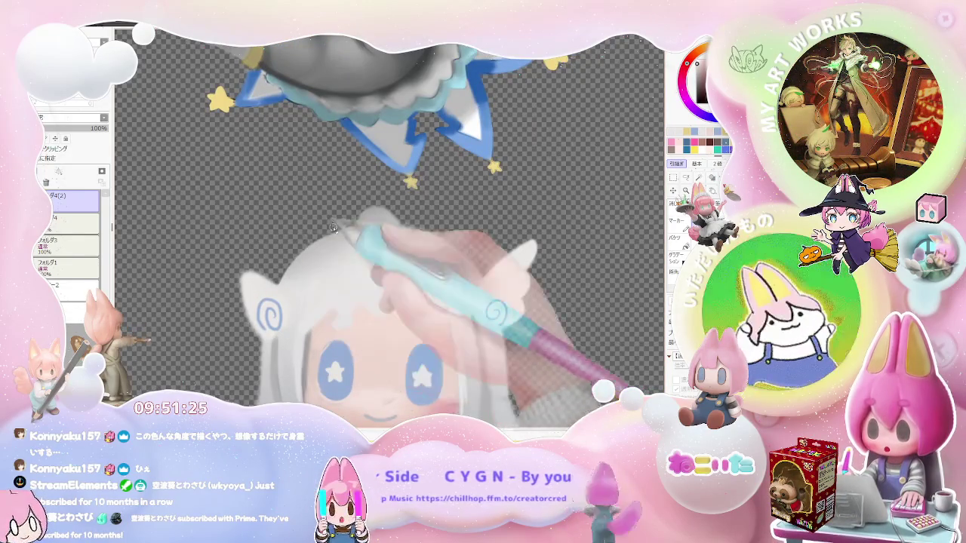
pyautogui.scroll(-1, 306, 257)
pyautogui.scroll(1, 307, 302)
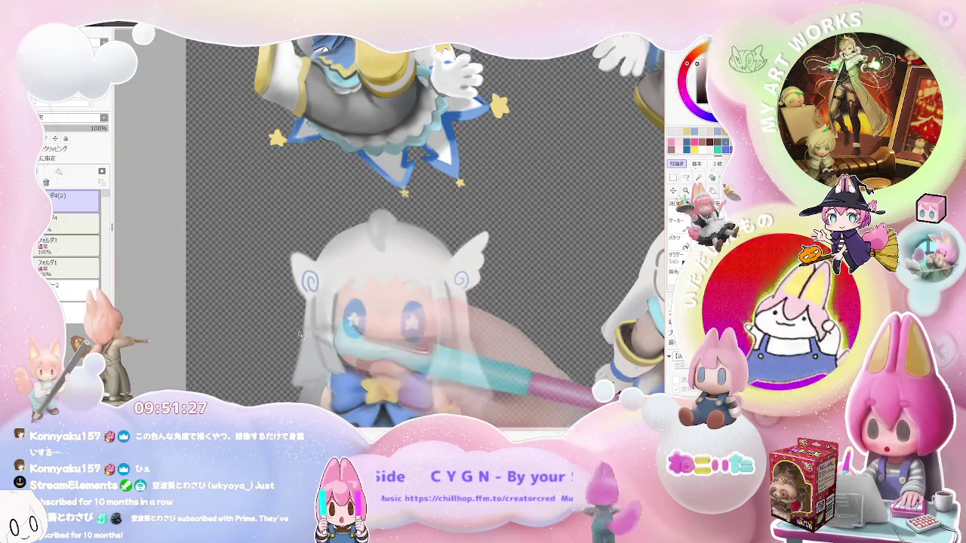
pyautogui.scroll(-2, 301, 332)
pyautogui.scroll(-1, 417, 337)
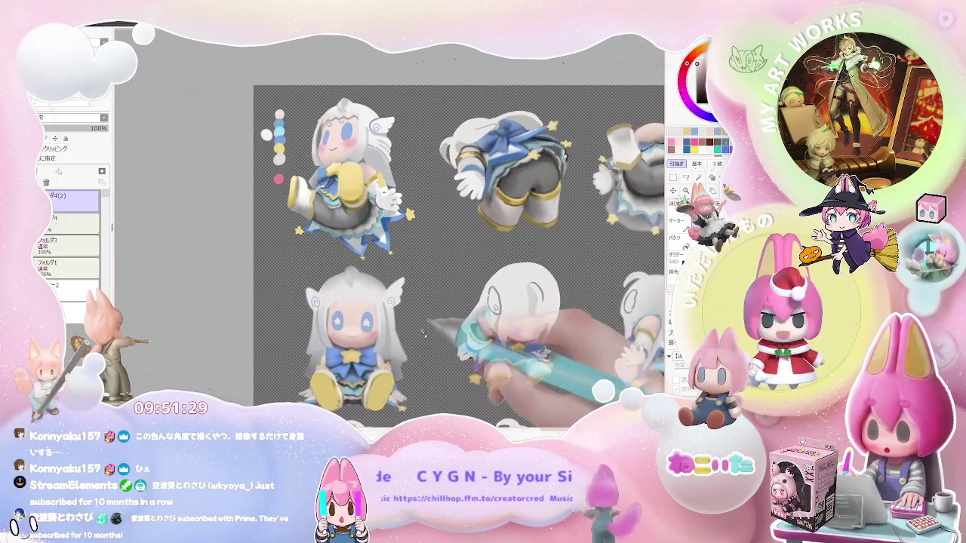
pyautogui.scroll(3, 309, 296)
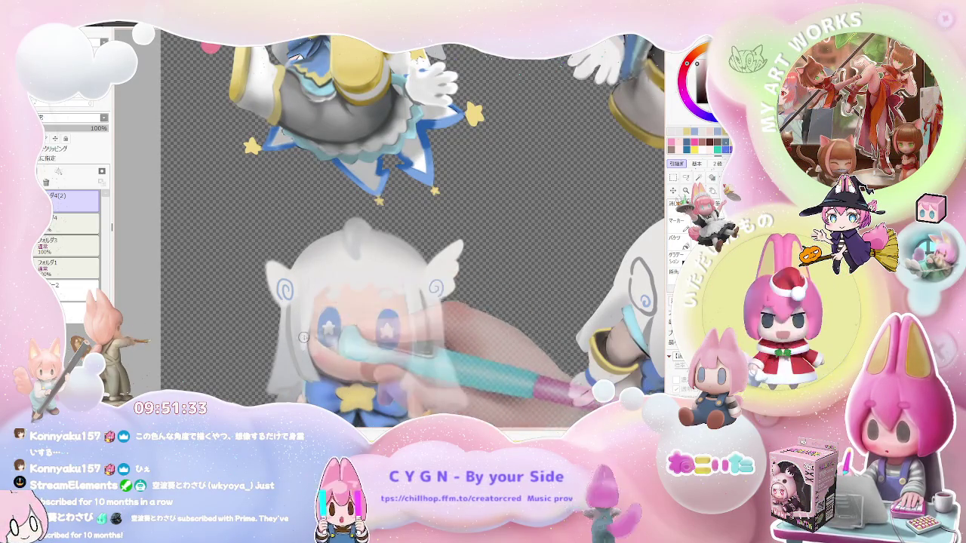
# Step: Zoom out to check the sheet, then redraw the seated figure's smile
pyautogui.scroll(-2, 303, 347)
pyautogui.scroll(-2, 384, 315)
pyautogui.scroll(2, 438, 326)
pyautogui.scroll(3, 423, 327)
pyautogui.scroll(1, 377, 329)
pyautogui.moveTo(318, 327); pyautogui.dragTo(359, 329)
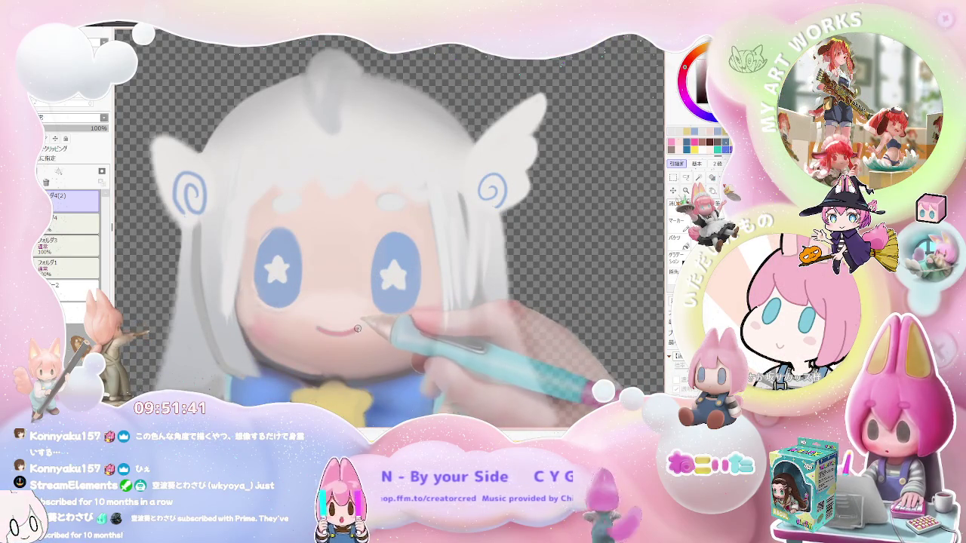
# Step: Paint and tidy a white star highlight in the angled figure's small eye, then zoom out
pyautogui.scroll(-3, 356, 330)
pyautogui.scroll(-2, 411, 309)
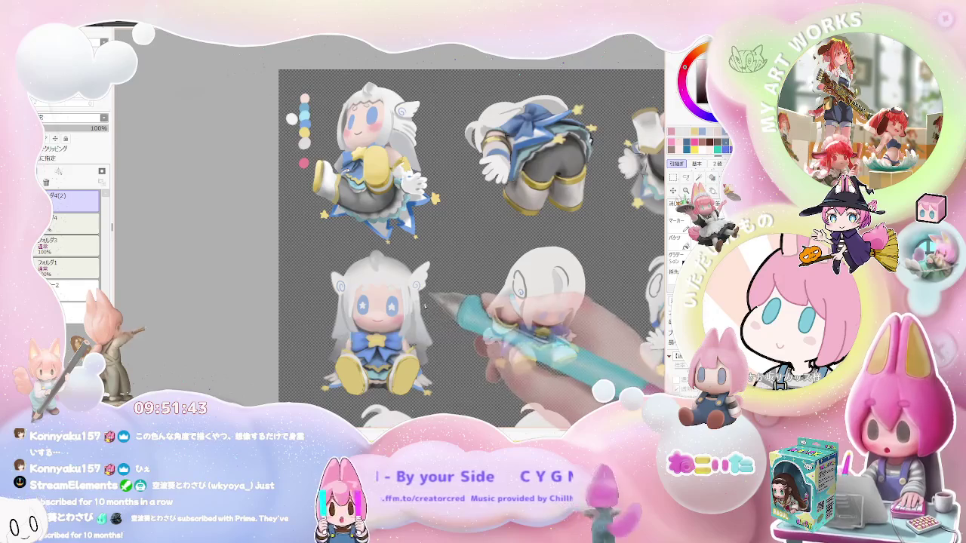
pyautogui.scroll(3, 403, 305)
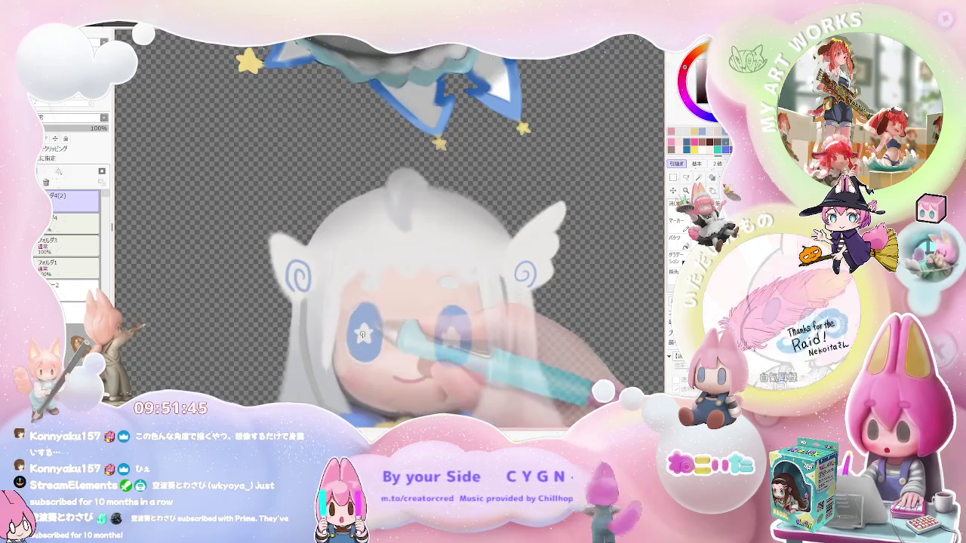
pyautogui.scroll(-2, 373, 270)
pyautogui.scroll(-2, 372, 271)
pyautogui.scroll(5, 316, 270)
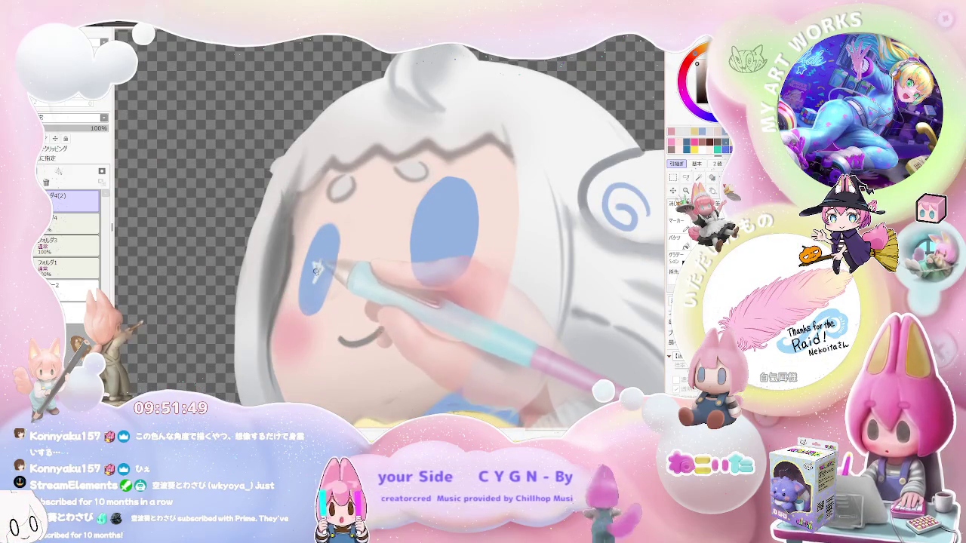
pyautogui.moveTo(320, 260); pyautogui.dragTo(321, 272)
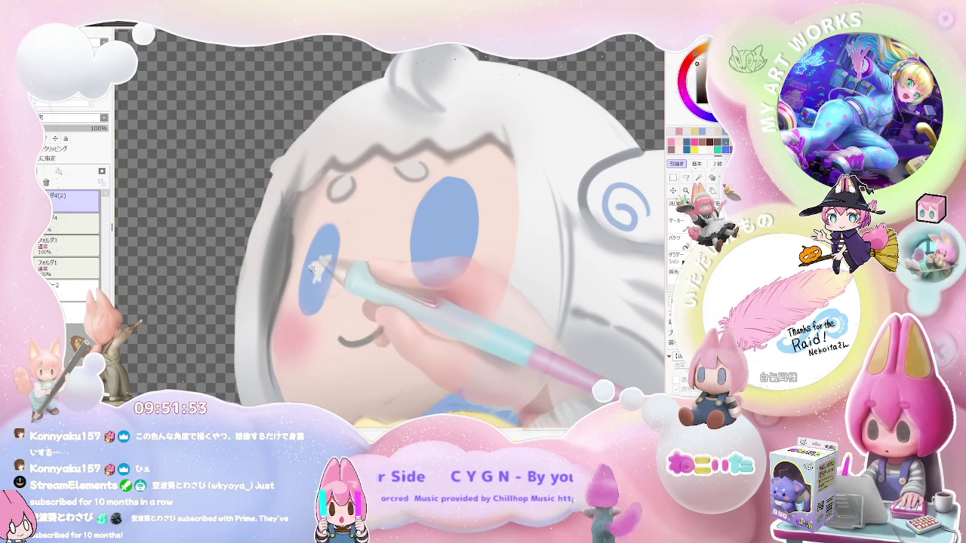
pyautogui.moveTo(317, 263); pyautogui.dragTo(316, 274)
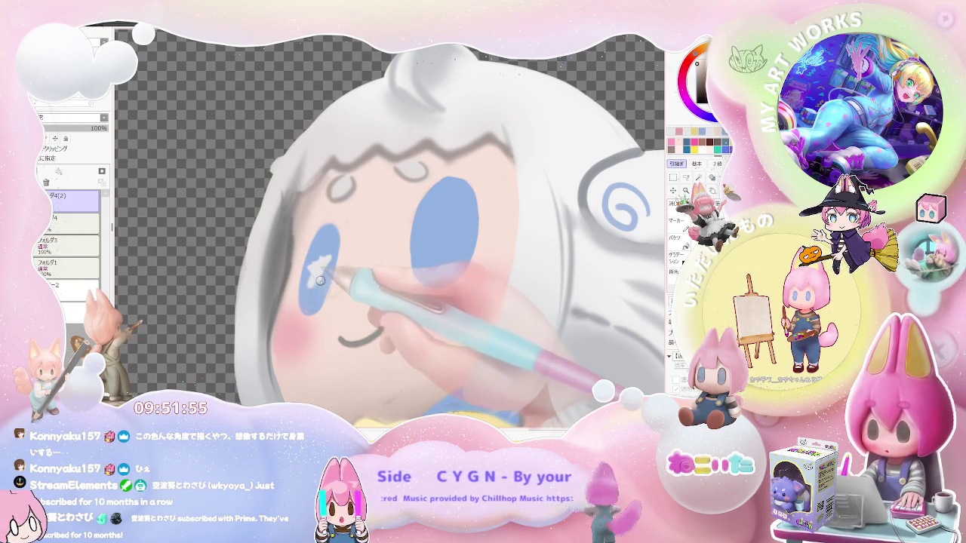
pyautogui.hotkey('ctrl', '-')
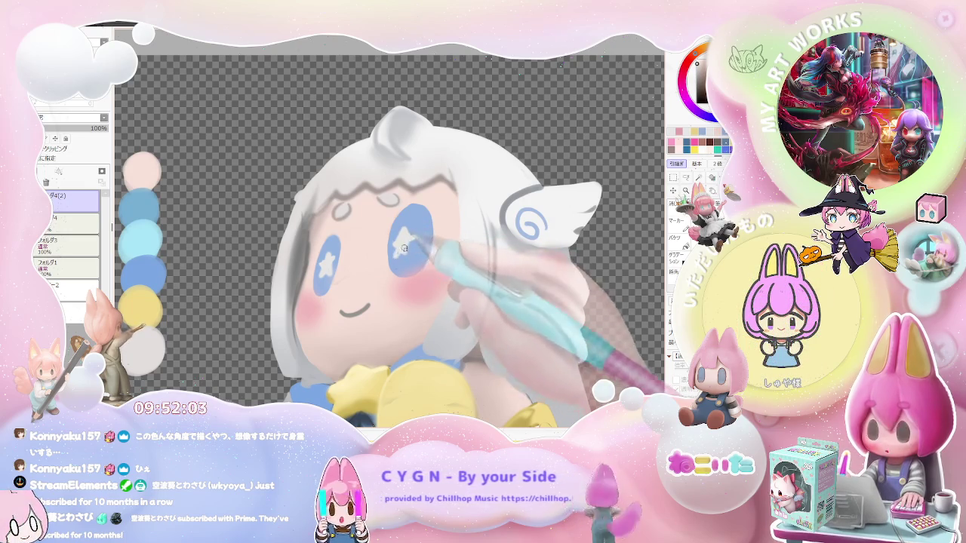
# Step: Draw a freehand lasso selection around the seated front-view figure's head
pyautogui.scroll(-5, 411, 257)
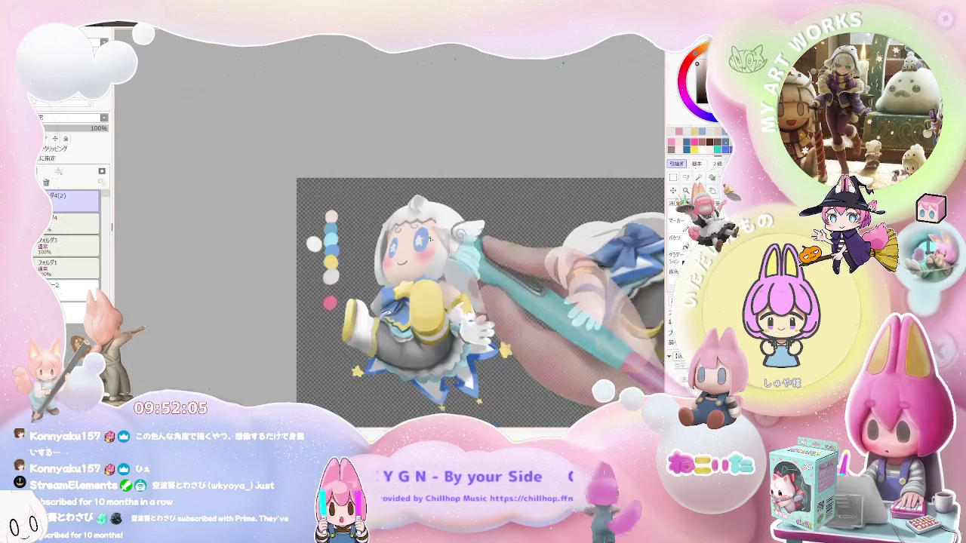
pyautogui.scroll(-1, 465, 294)
pyautogui.scroll(-1, 465, 295)
pyautogui.scroll(-1, 465, 294)
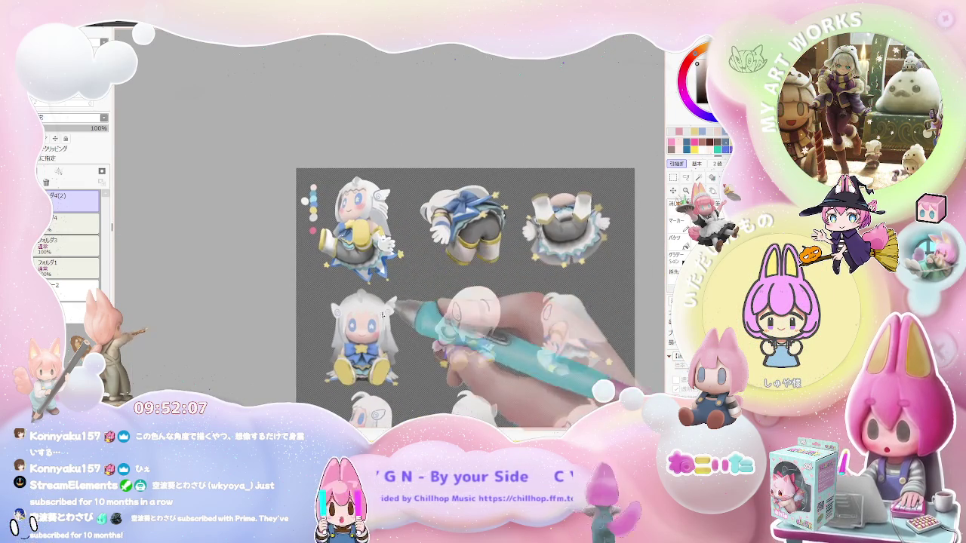
pyautogui.scroll(1, 379, 335)
pyautogui.scroll(1, 379, 335)
pyautogui.scroll(2, 379, 335)
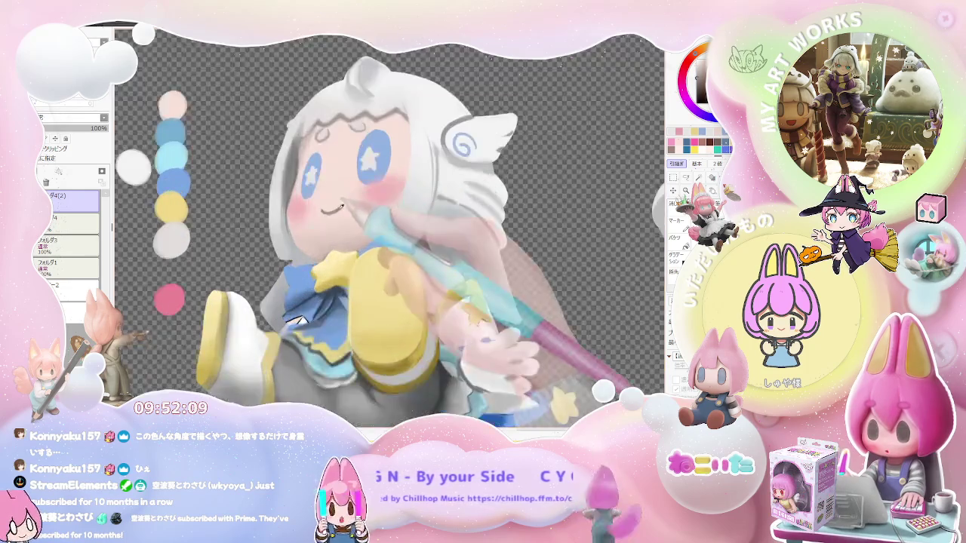
pyautogui.scroll(-1, 461, 302)
pyautogui.scroll(-1, 460, 302)
pyautogui.scroll(2, 348, 341)
pyautogui.scroll(2, 349, 341)
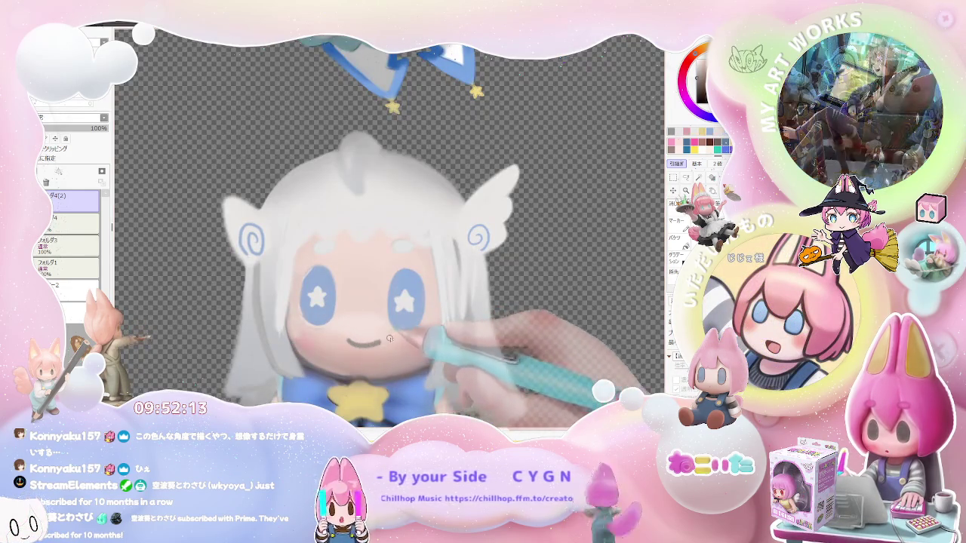
pyautogui.scroll(-1, 373, 345)
pyautogui.scroll(-1, 385, 345)
pyautogui.scroll(-1, 401, 344)
pyautogui.scroll(1, 401, 345)
pyautogui.scroll(1, 363, 332)
pyautogui.scroll(-1, 333, 301)
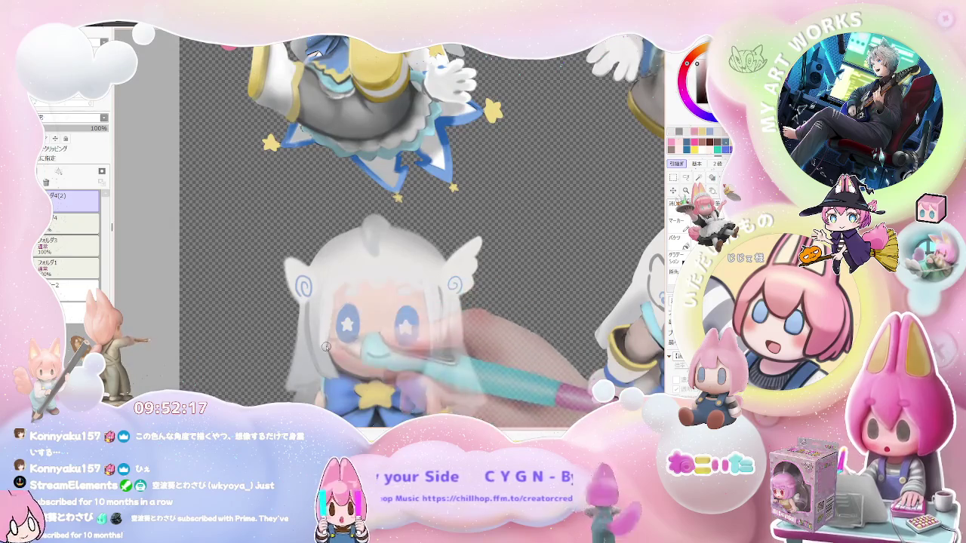
pyautogui.scroll(-1, 330, 375)
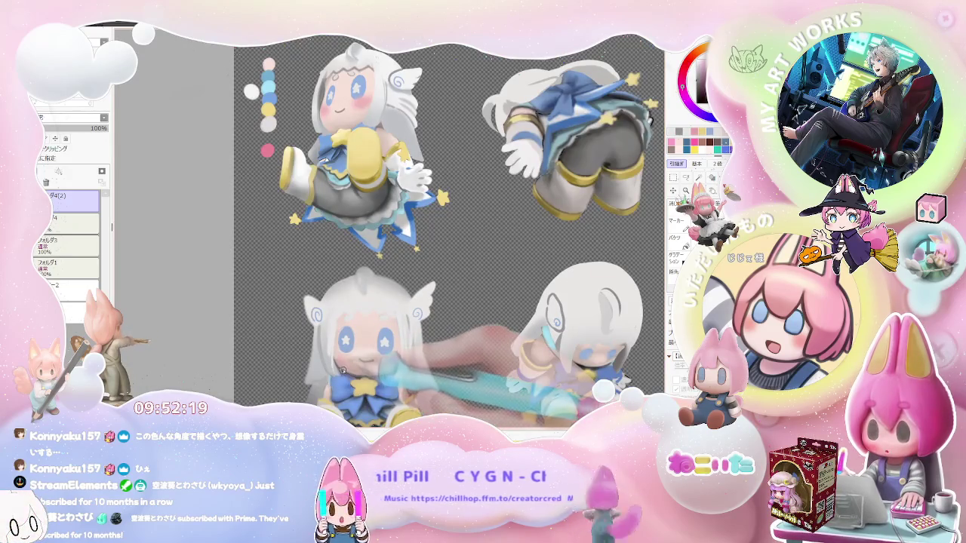
pyautogui.scroll(1, 347, 366)
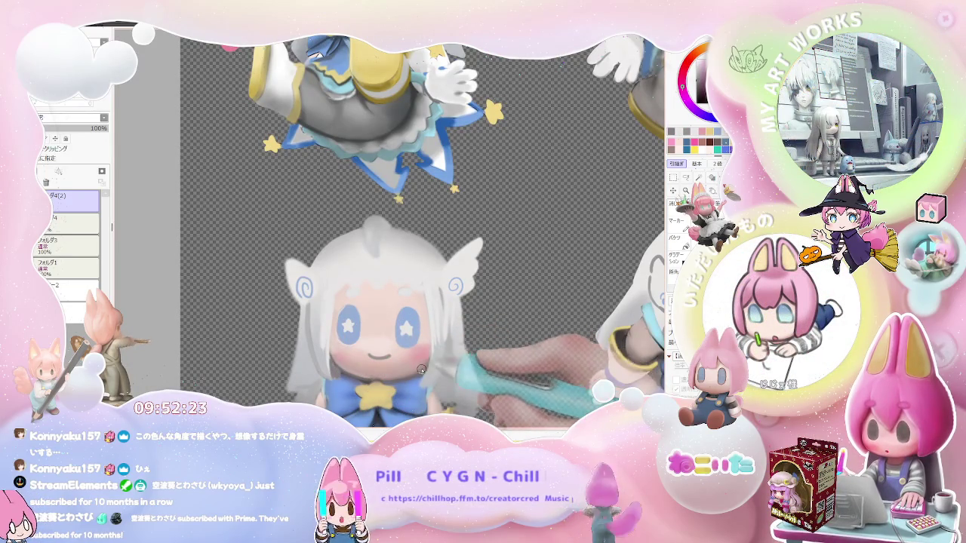
pyautogui.scroll(-2, 422, 377)
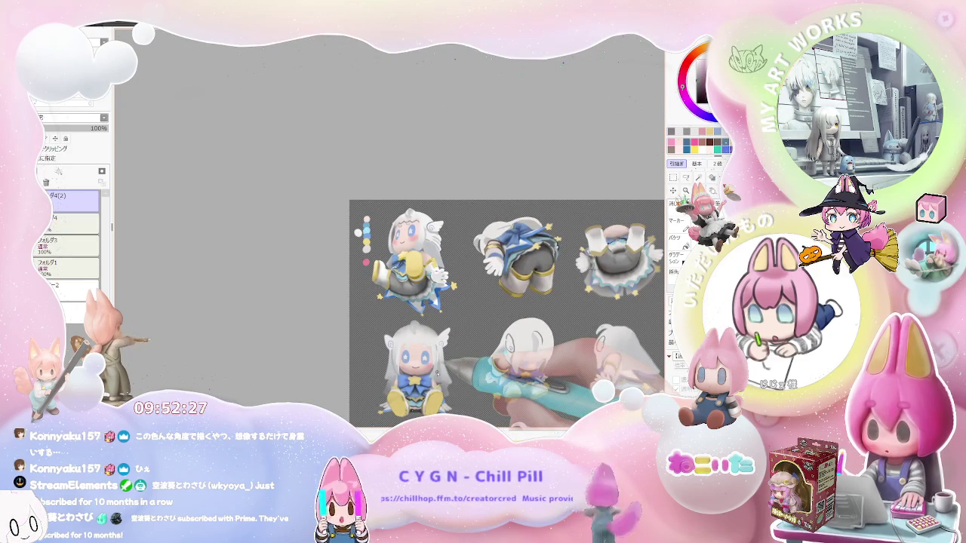
pyautogui.scroll(2, 436, 373)
pyautogui.scroll(1, 435, 377)
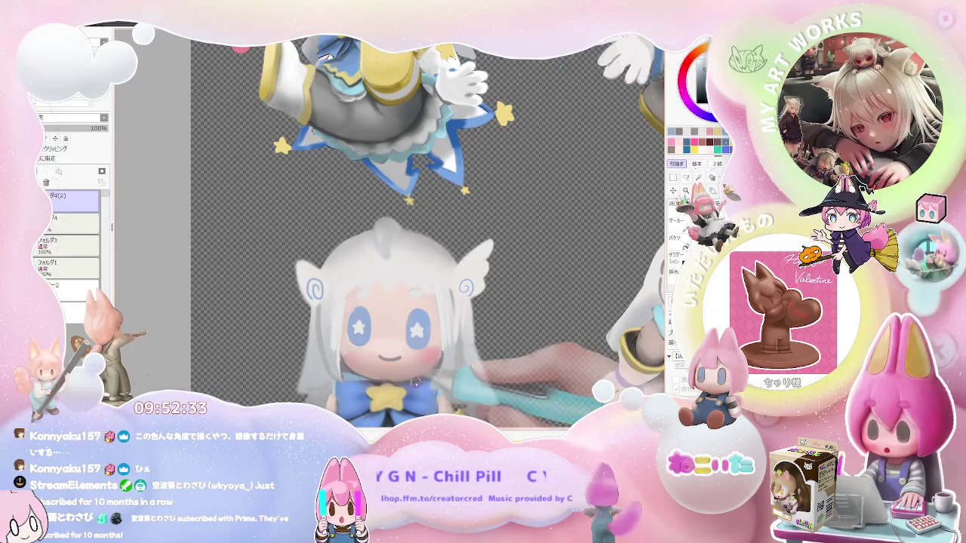
pyautogui.scroll(-2, 424, 378)
pyautogui.scroll(-1, 445, 378)
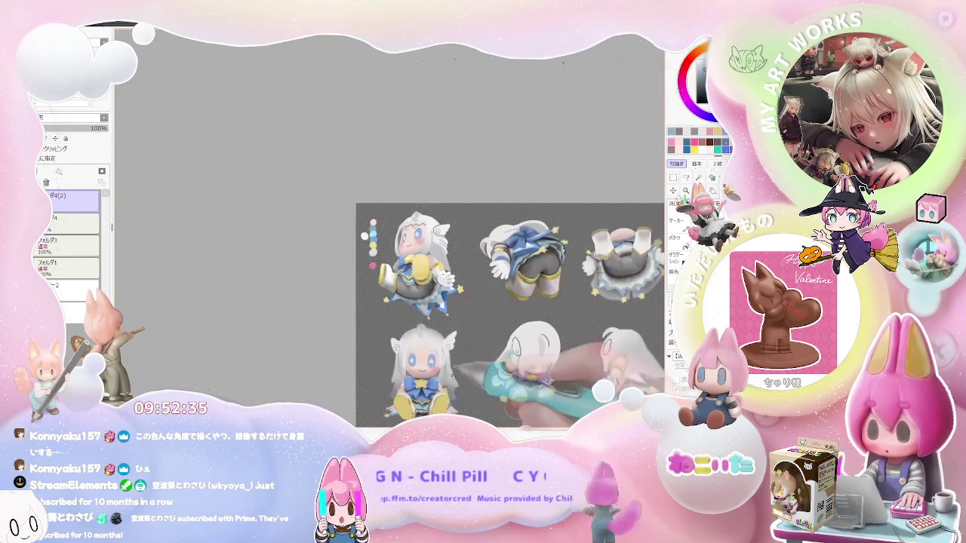
pyautogui.scroll(-1, 463, 378)
pyautogui.scroll(1, 453, 381)
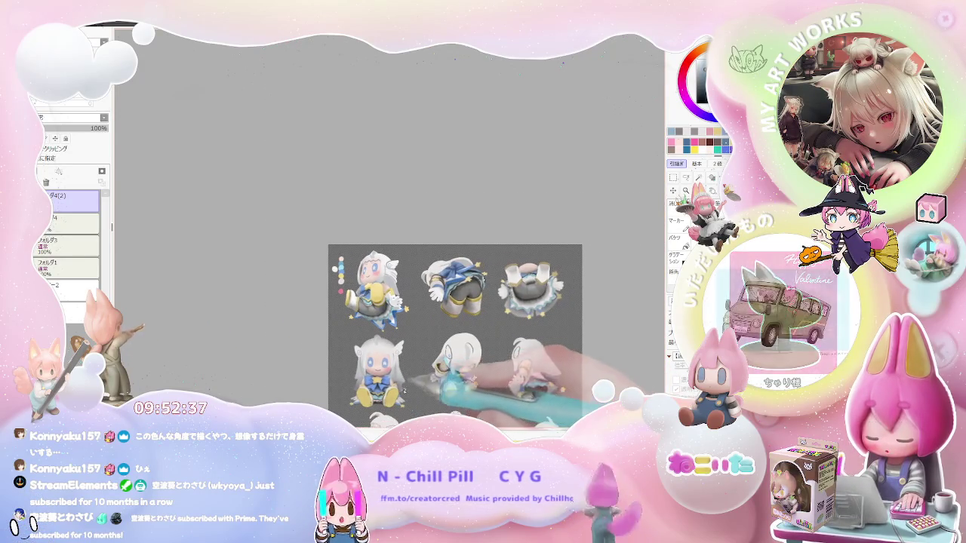
pyautogui.scroll(2, 434, 384)
pyautogui.scroll(1, 415, 387)
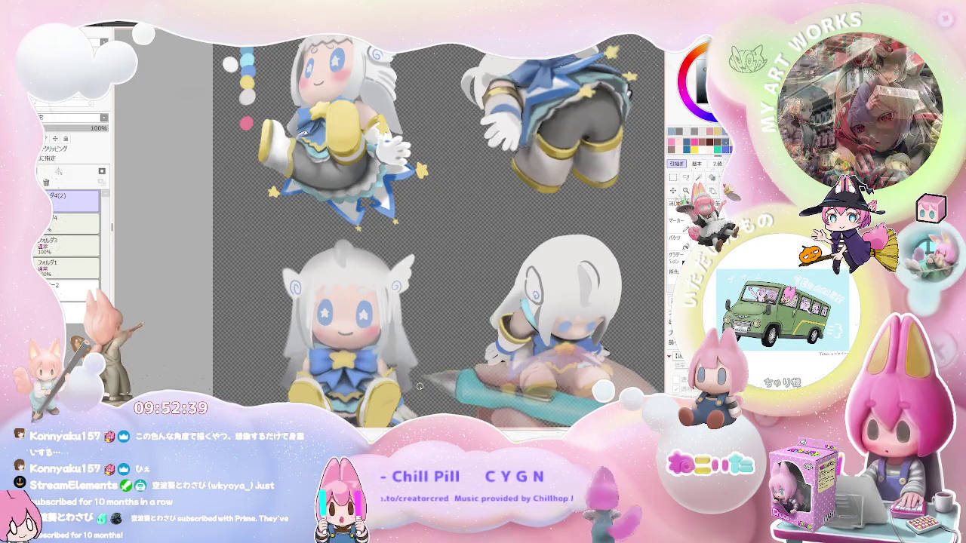
pyautogui.press('l')
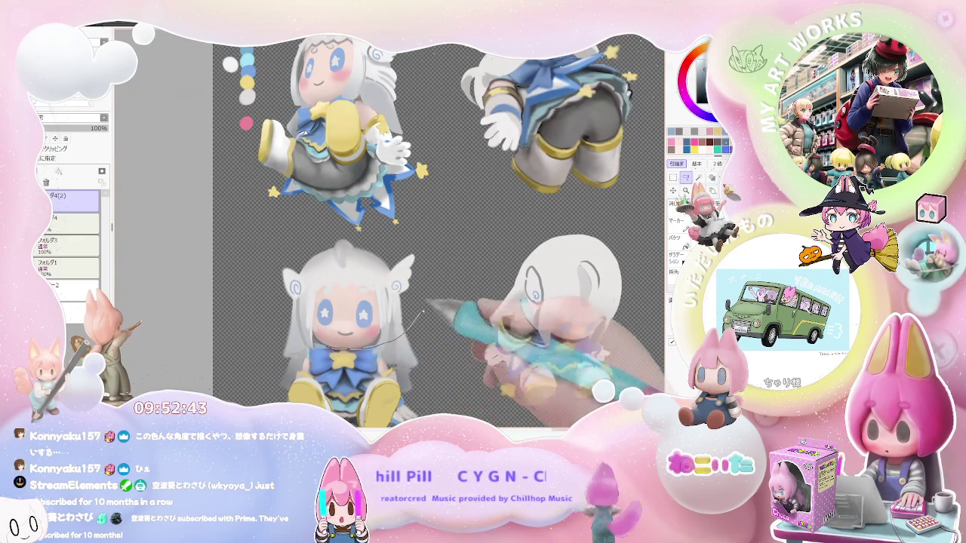
pyautogui.moveTo(418, 321)
pyautogui.mouseDown()
pyautogui.moveTo(279, 255)
pyautogui.moveTo(417, 318)
pyautogui.moveTo(287, 324)
pyautogui.mouseUp()
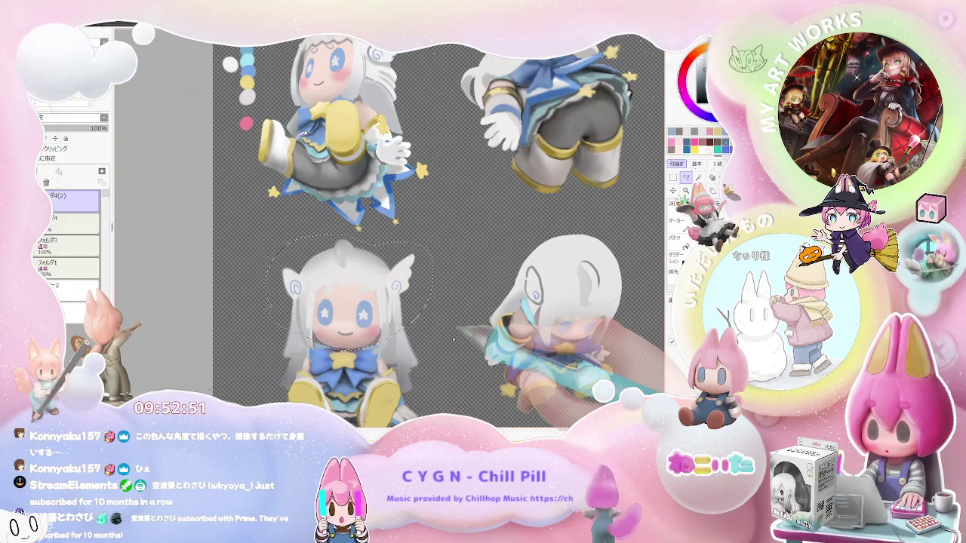
# Step: Free-transform the selected head, dragging the bottom-right corner outward to enlarge it slightly
pyautogui.hotkey('ctrl', 't')
pyautogui.moveTo(416, 351); pyautogui.dragTo(390, 333)
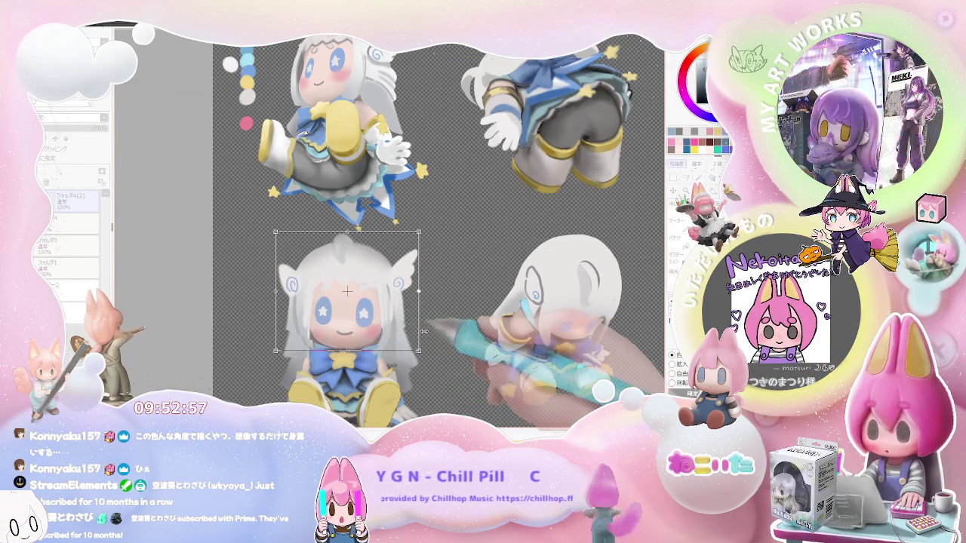
pyautogui.scroll(-1, 427, 337)
pyautogui.scroll(-1, 427, 336)
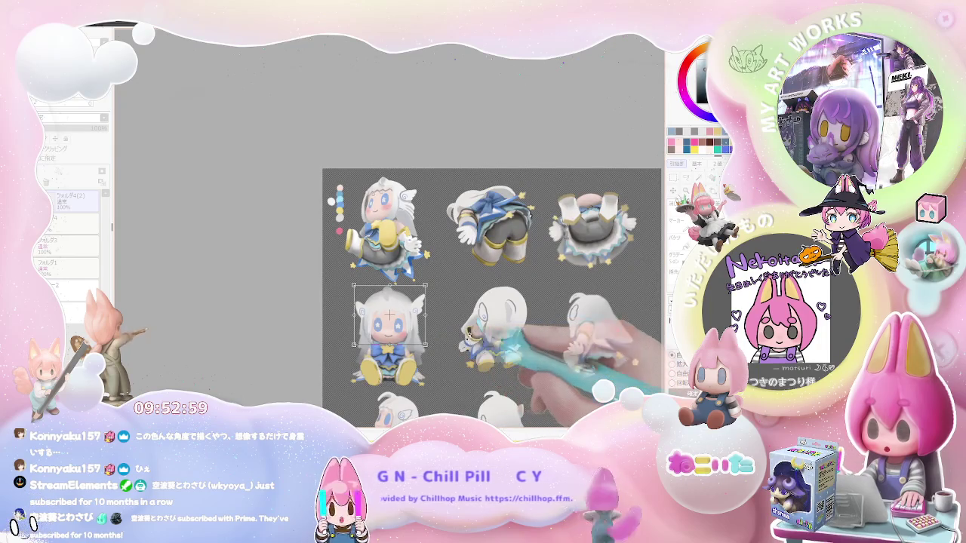
pyautogui.scroll(1, 528, 373)
pyautogui.scroll(1, 528, 373)
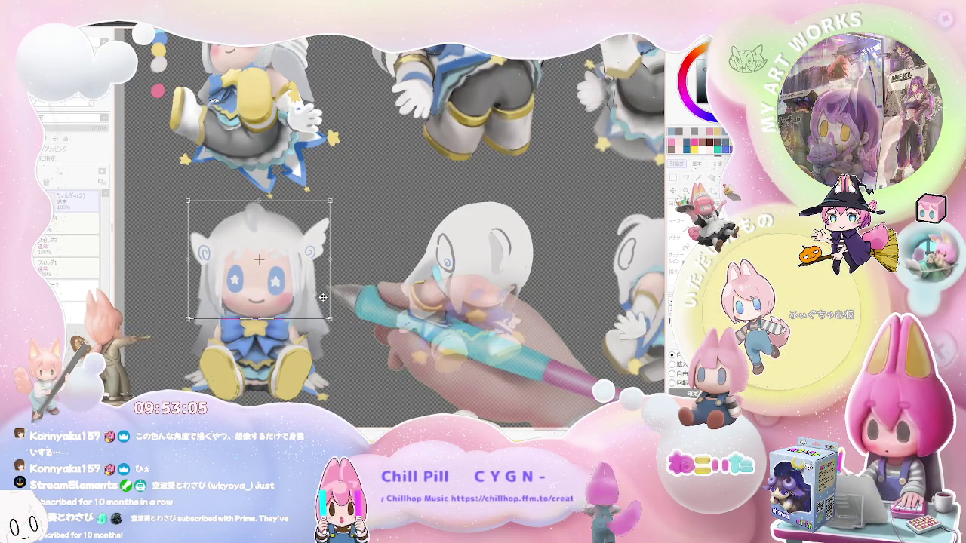
pyautogui.press('Return')
pyautogui.scroll(1, 245, 278)
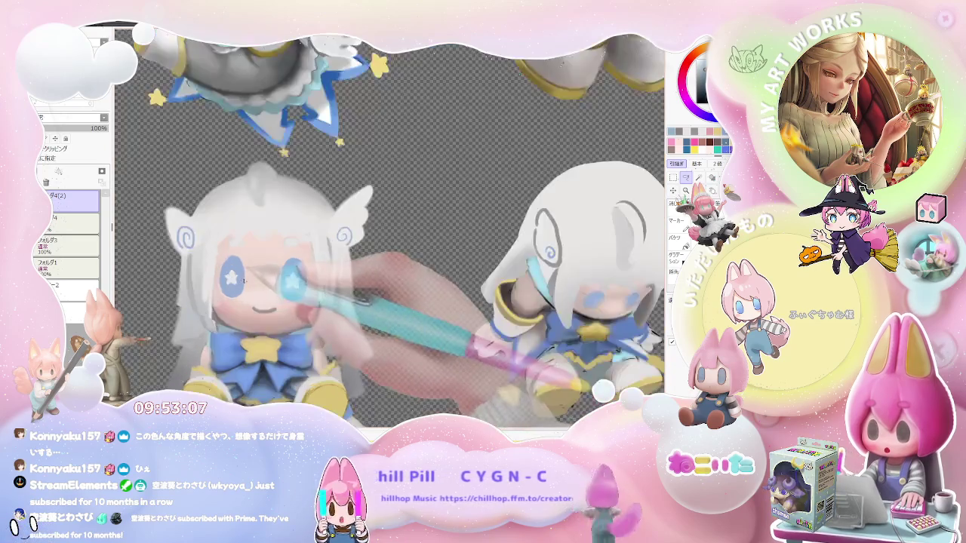
# Step: Lasso-select the seated figure's left eye and switch to the Bucket fill tool
pyautogui.scroll(1, 245, 278)
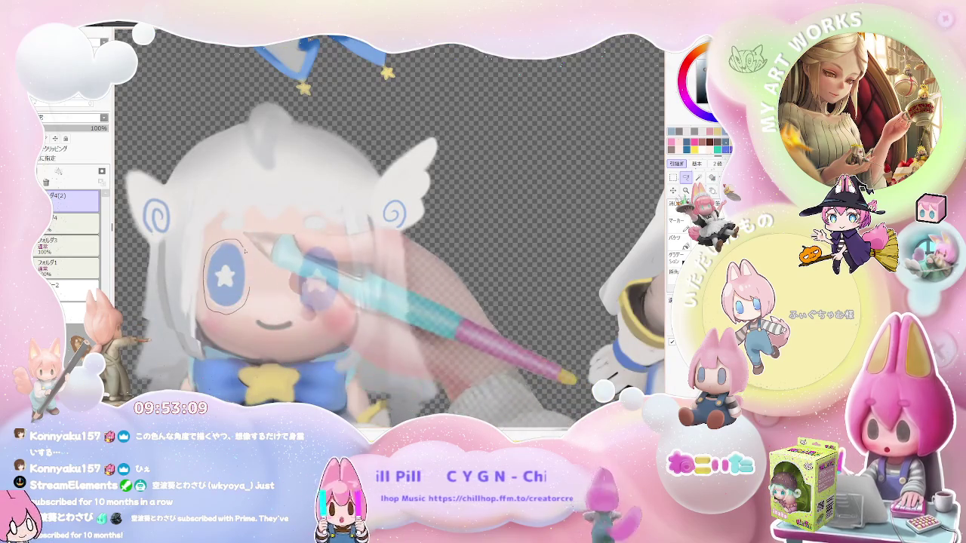
pyautogui.moveTo(240, 292); pyautogui.dragTo(240, 292)
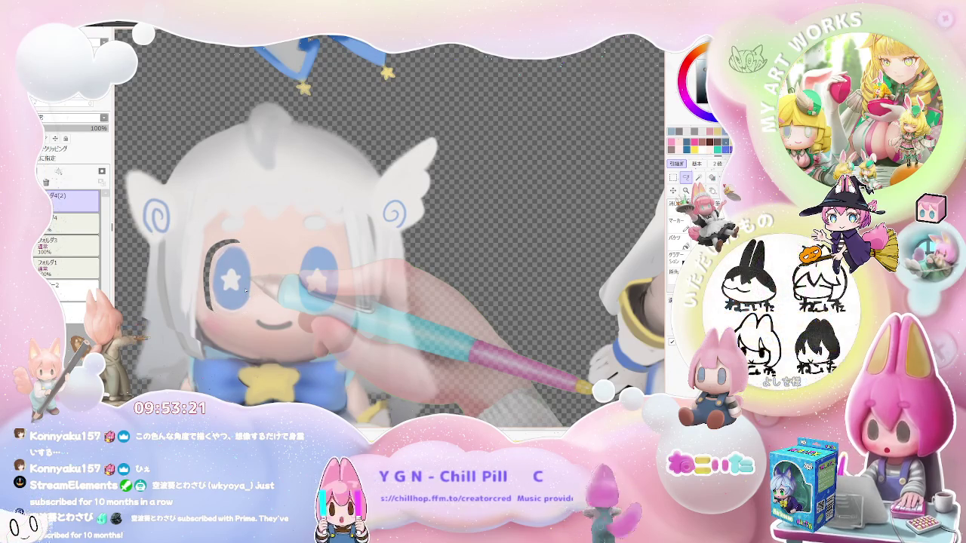
pyautogui.press('g')
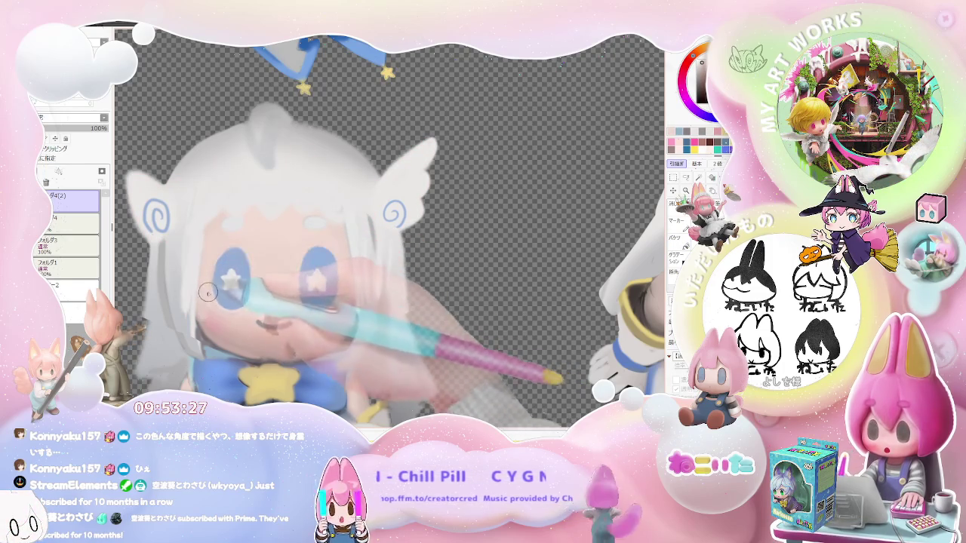
pyautogui.scroll(-2, 240, 317)
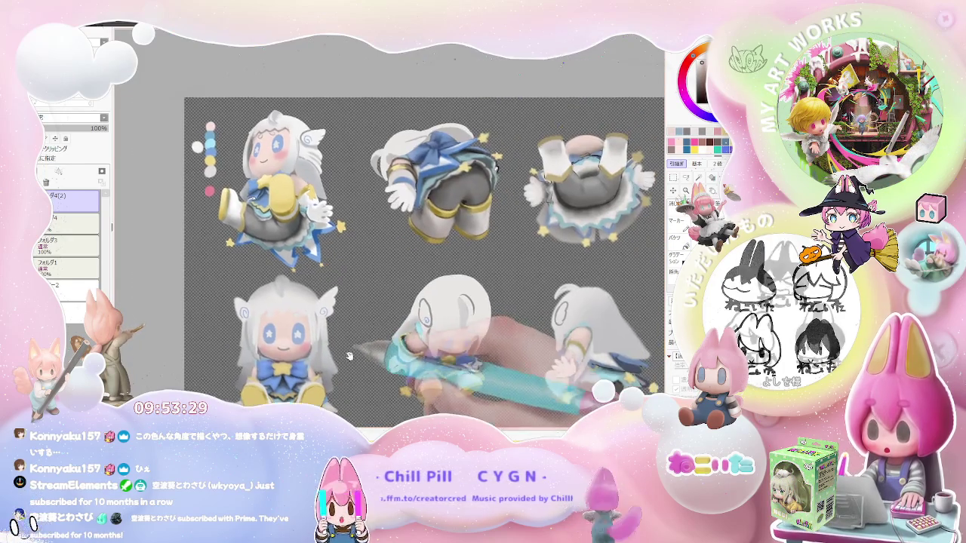
pyautogui.scroll(2, 285, 322)
pyautogui.scroll(2, 285, 322)
pyautogui.scroll(1, 256, 314)
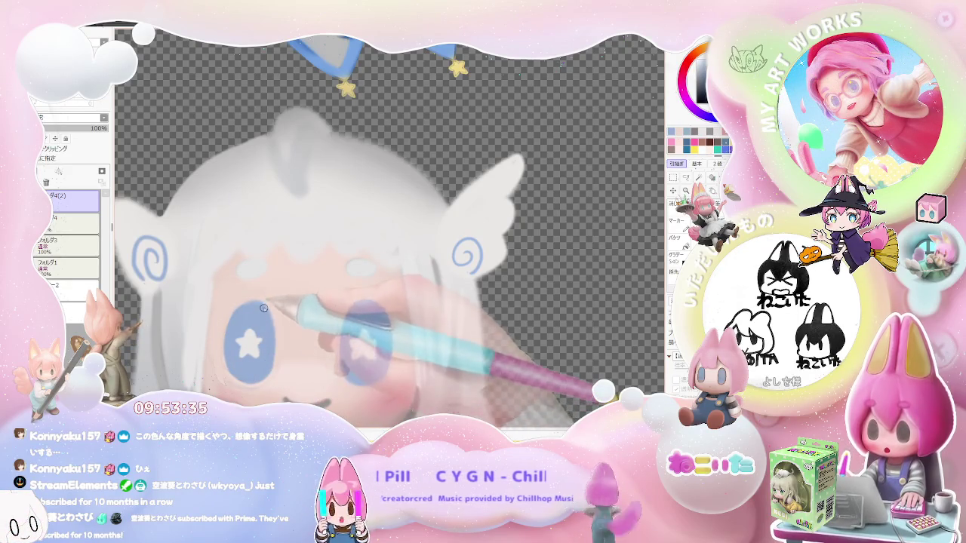
pyautogui.scroll(-3, 264, 309)
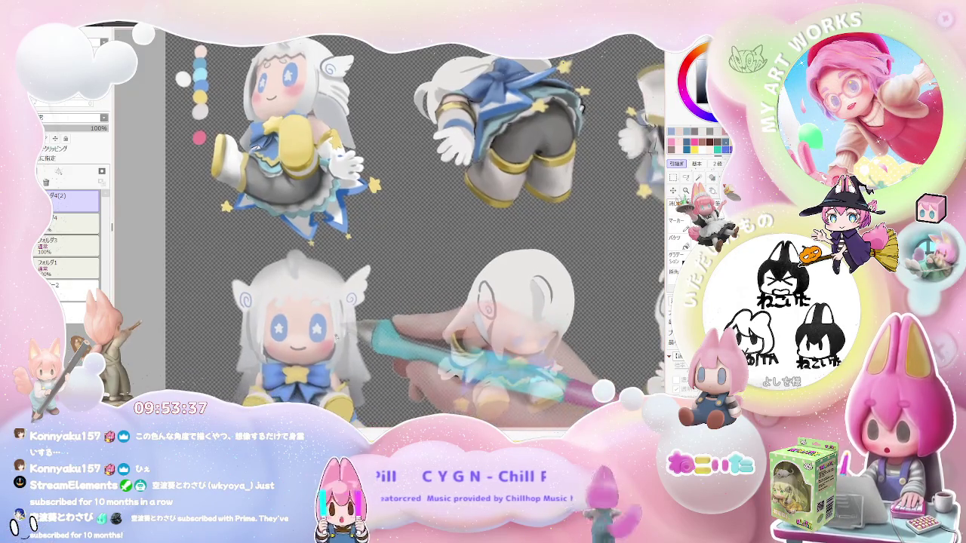
pyautogui.scroll(2, 325, 351)
pyautogui.scroll(1, 287, 343)
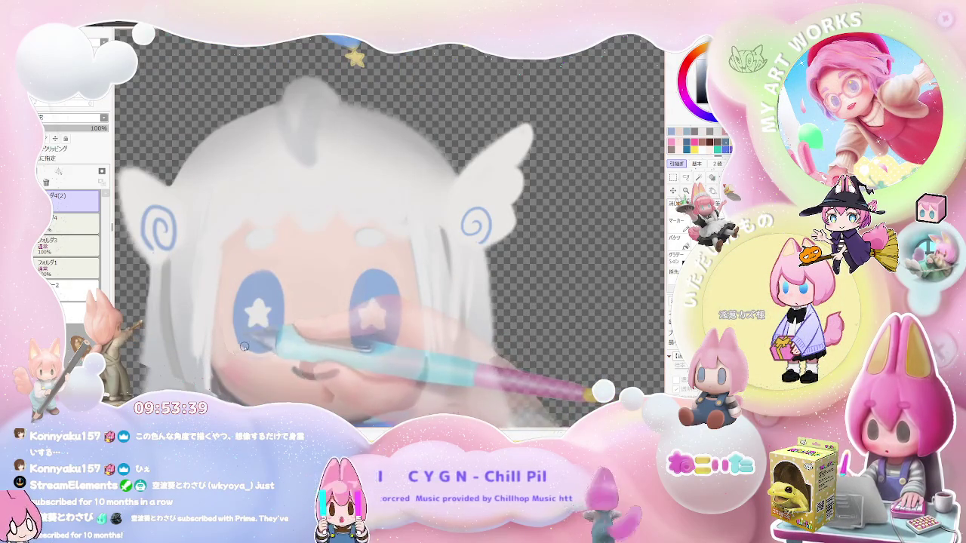
pyautogui.scroll(-1, 252, 351)
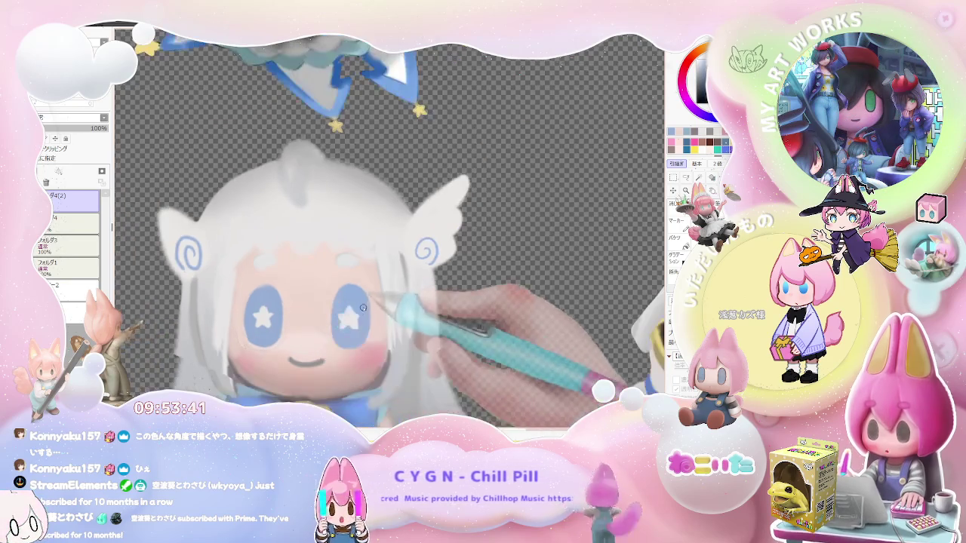
pyautogui.scroll(-1, 335, 330)
pyautogui.scroll(1, 306, 332)
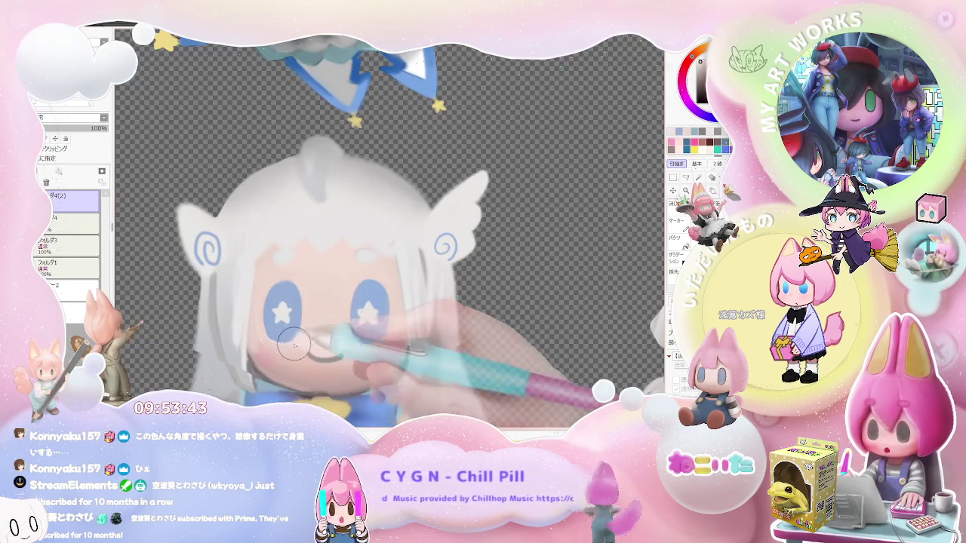
pyautogui.scroll(-1, 298, 341)
pyautogui.scroll(-1, 324, 351)
pyautogui.scroll(-1, 355, 362)
pyautogui.scroll(-1, 384, 374)
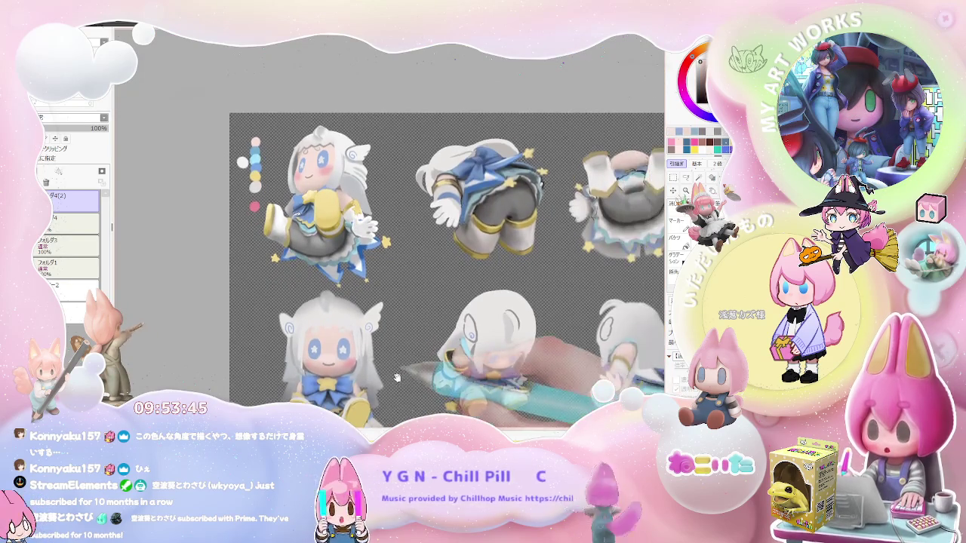
pyautogui.scroll(-1, 398, 382)
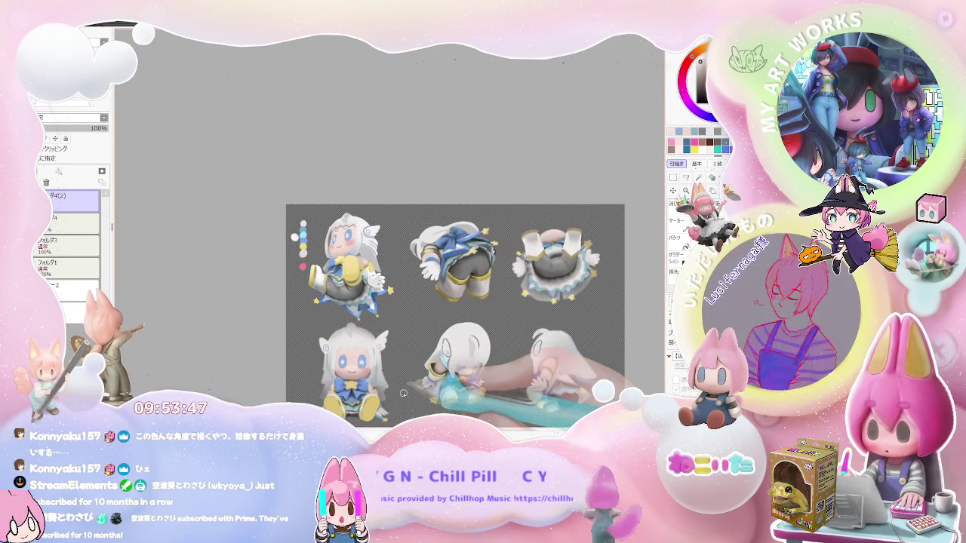
# Step: Rotate the canvas view and zoom in on the front figure's face
pyautogui.moveTo(403, 394); pyautogui.dragTo(233, 231)
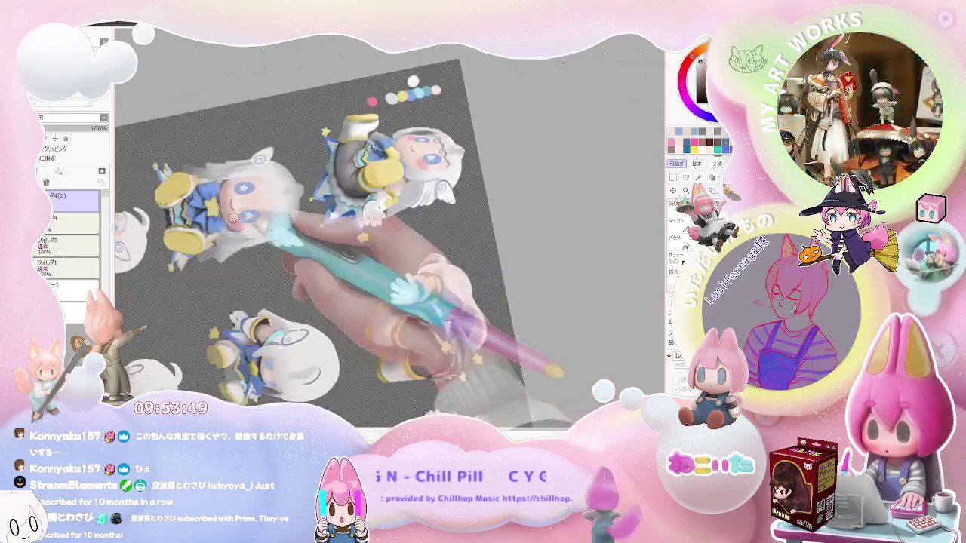
pyautogui.scroll(1, 211, 175)
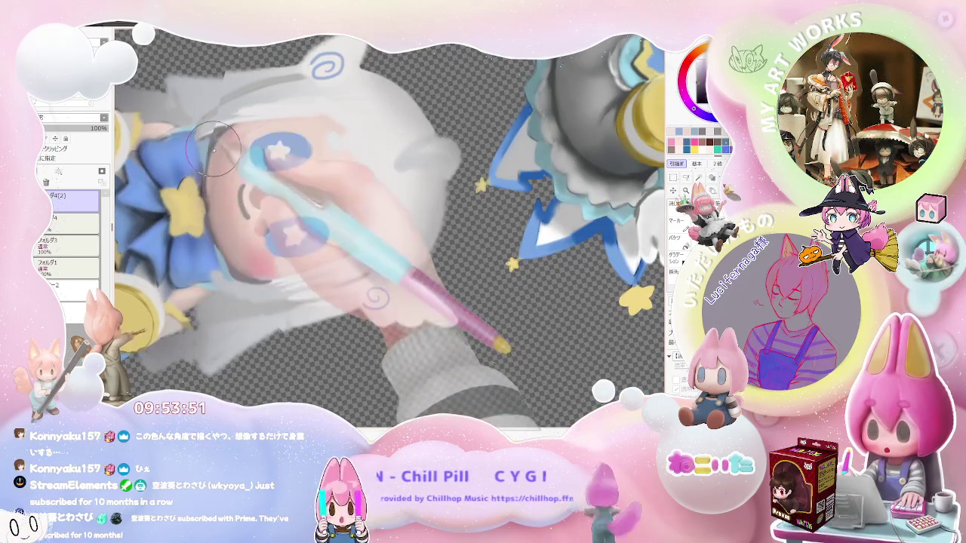
pyautogui.scroll(-1, 228, 260)
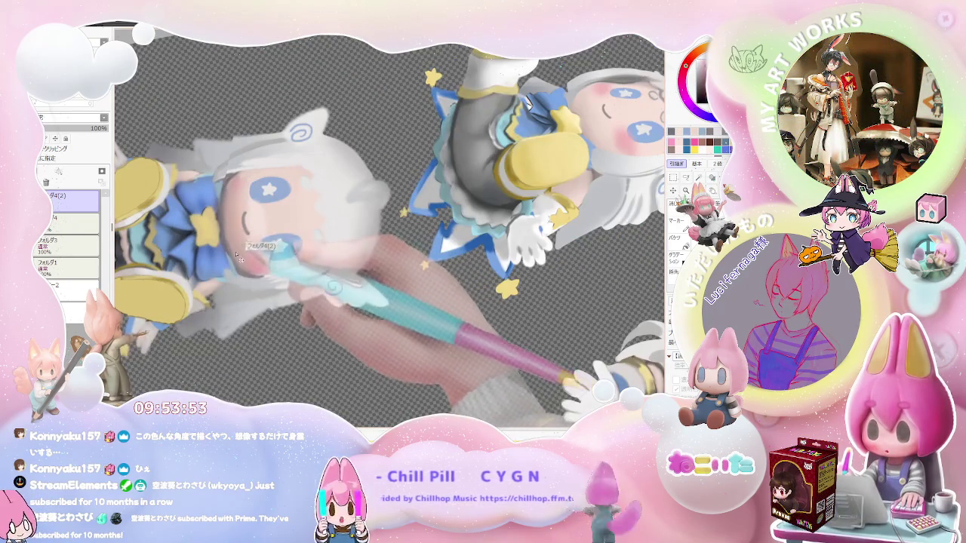
pyautogui.scroll(1, 227, 231)
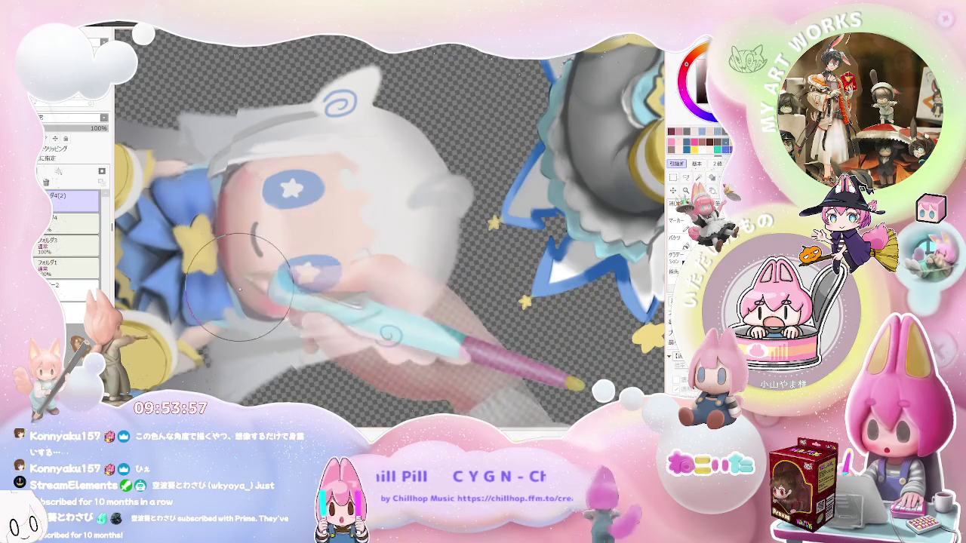
pyautogui.scroll(-1, 236, 287)
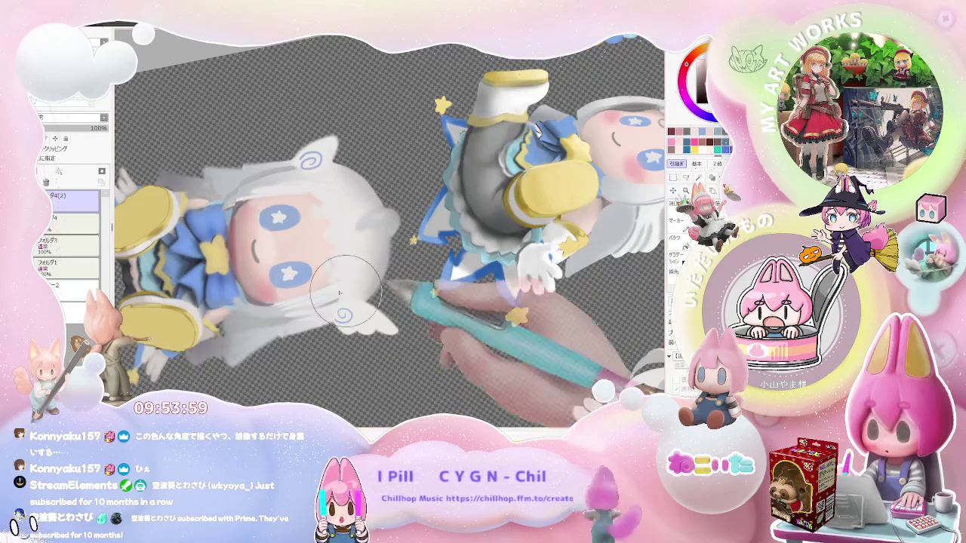
pyautogui.scroll(1, 230, 219)
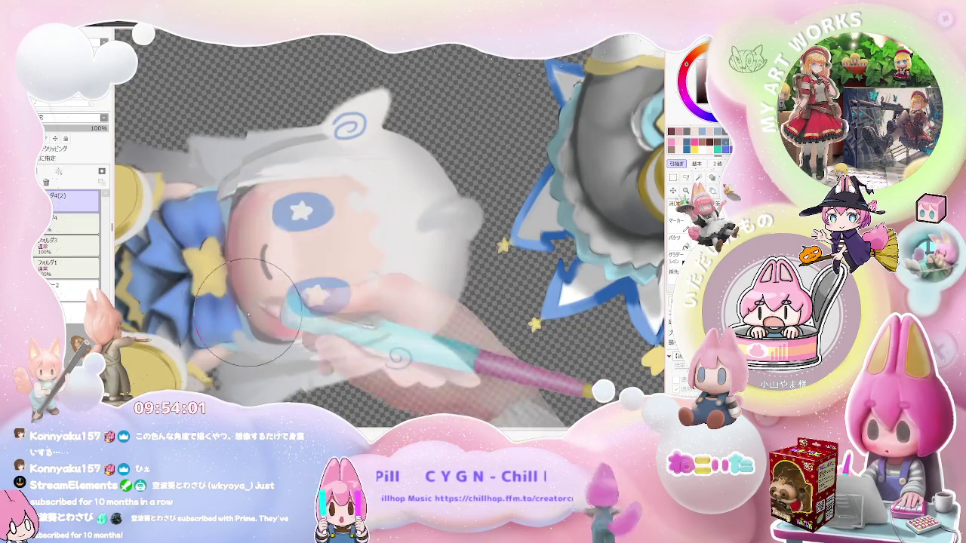
pyautogui.scroll(-1, 236, 258)
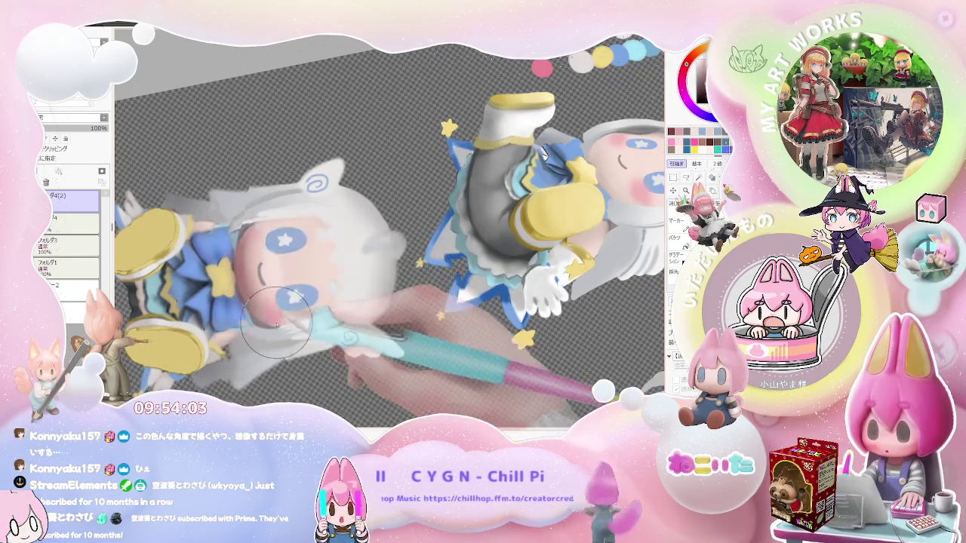
pyautogui.scroll(-1, 277, 326)
pyautogui.scroll(2, 256, 234)
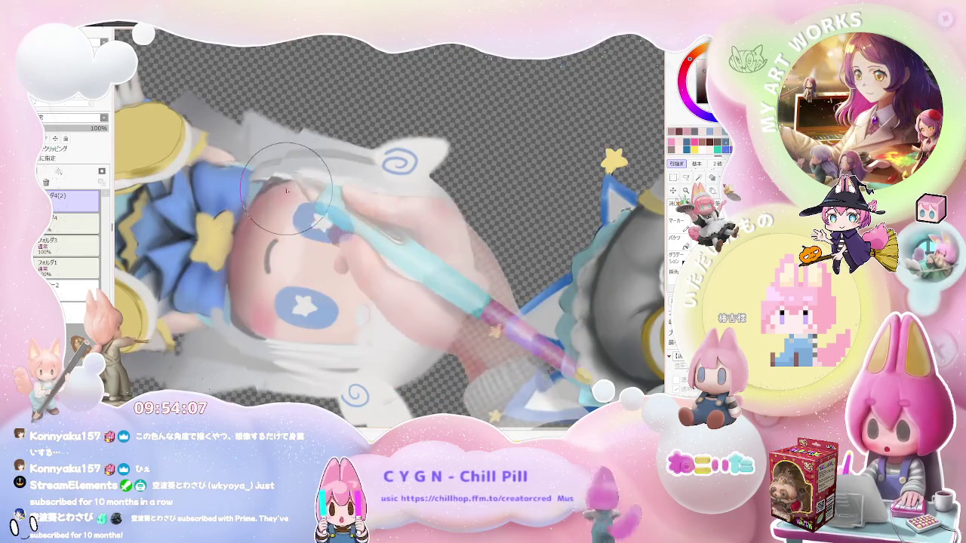
pyautogui.scroll(-1, 292, 185)
pyautogui.scroll(-1, 292, 185)
pyautogui.scroll(1, 385, 212)
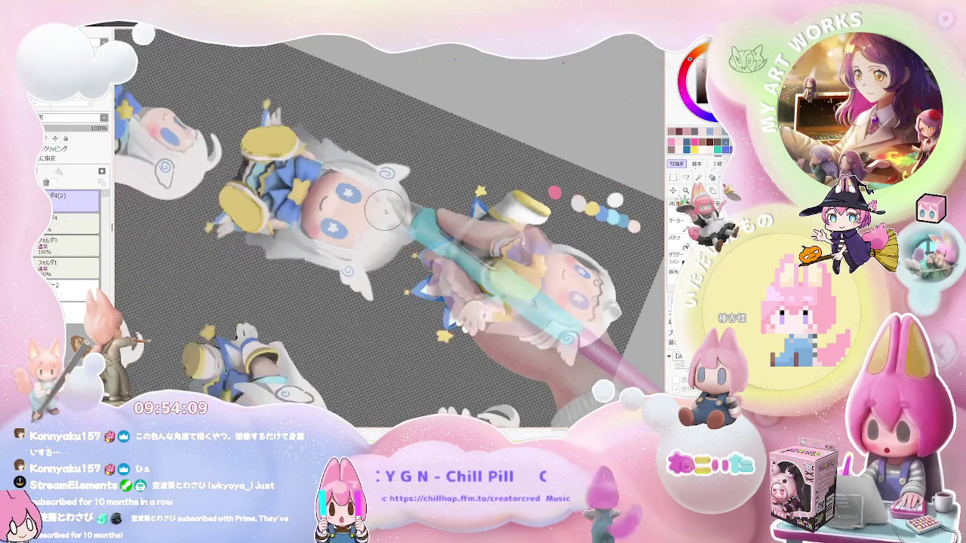
# Step: Turn the view so the figure stands vertical and fine-tune the zoom
pyautogui.moveTo(384, 211); pyautogui.dragTo(373, 242)
pyautogui.scroll(1, 372, 243)
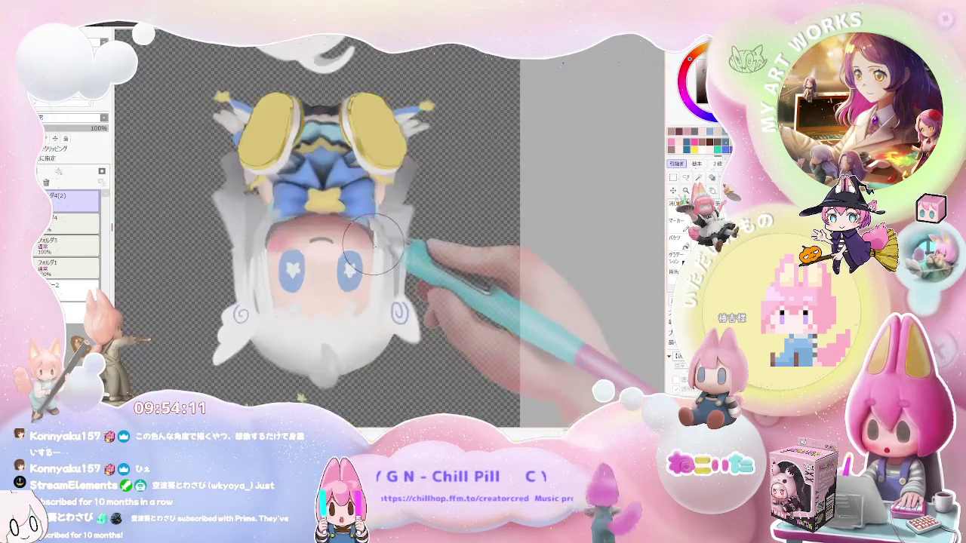
pyautogui.scroll(1, 373, 246)
pyautogui.scroll(-1, 370, 249)
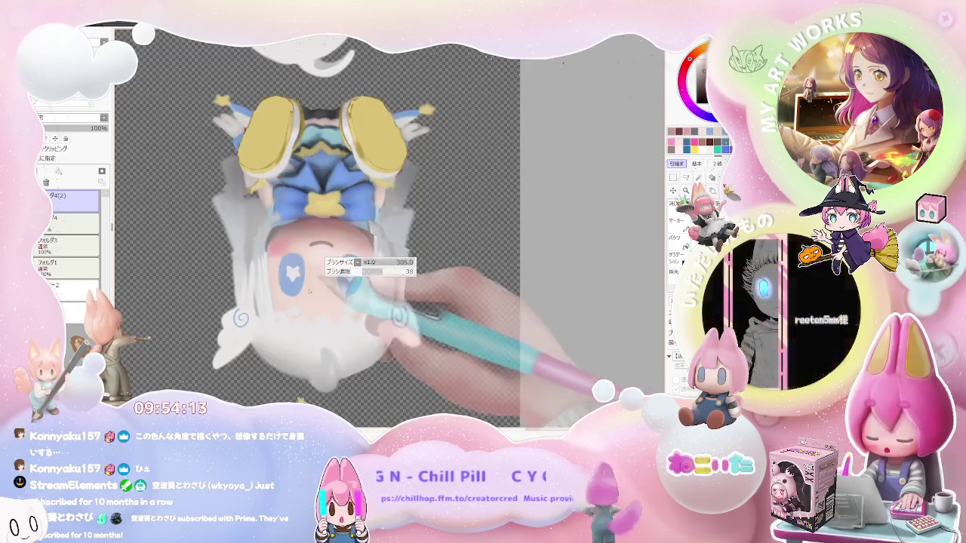
pyautogui.scroll(1, 268, 256)
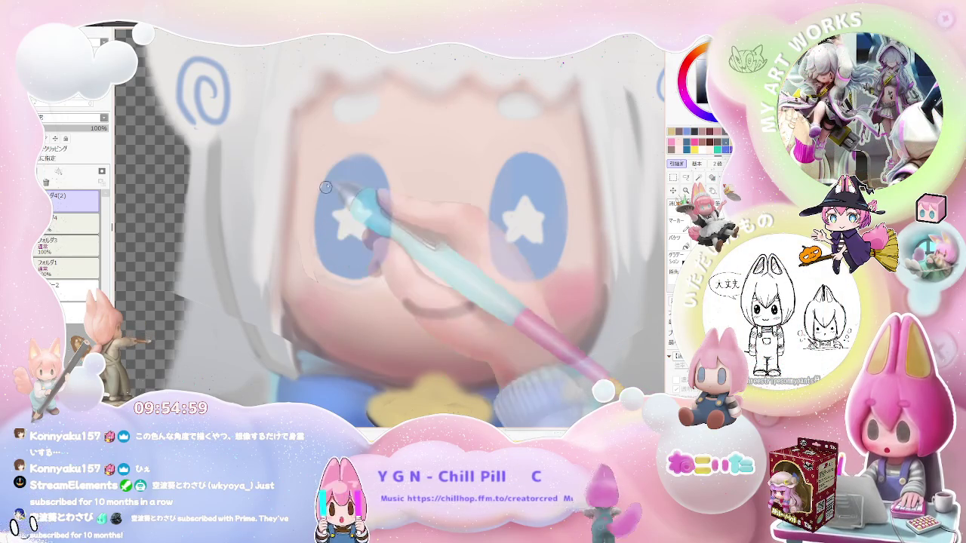
# Step: Zoom out over the whole sheet, tilt the view 45°, then reset rotation and zoom back in
pyautogui.hotkey('ctrl', '-')
pyautogui.hotkey('ctrl', '-')
pyautogui.hotkey('ctrl', '-')
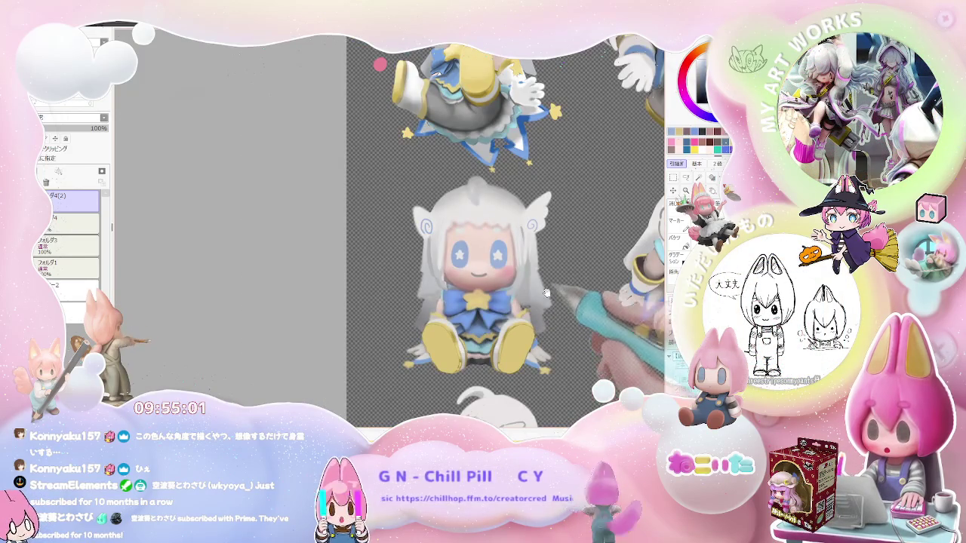
pyautogui.moveTo(478, 312); pyautogui.dragTo(447, 322)
pyautogui.hotkey('ctrl', '+')
pyautogui.hotkey('ctrl', '+')
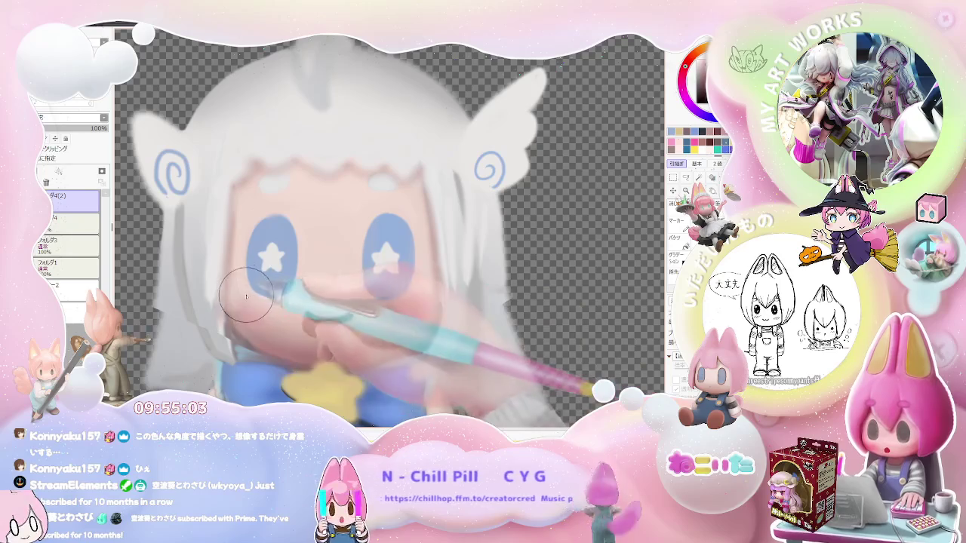
pyautogui.hotkey('ctrl', '-')
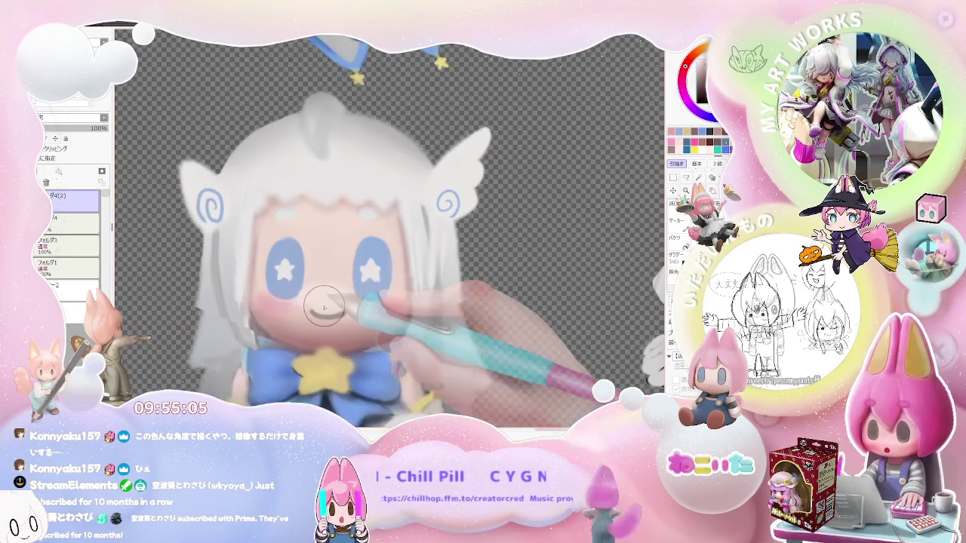
pyautogui.hotkey('ctrl', '-')
pyautogui.hotkey('ctrl', '-')
pyautogui.hotkey('ctrl', '-')
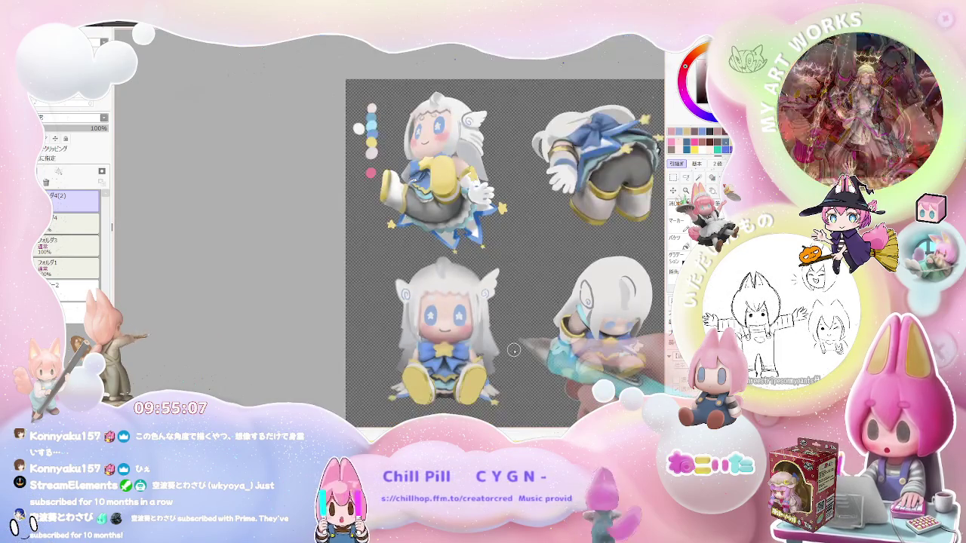
pyautogui.press('End')
pyautogui.press('End')
pyautogui.press('End')
pyautogui.press('Home')
pyautogui.hotkey('ctrl', '+')
pyautogui.hotkey('ctrl', '+')
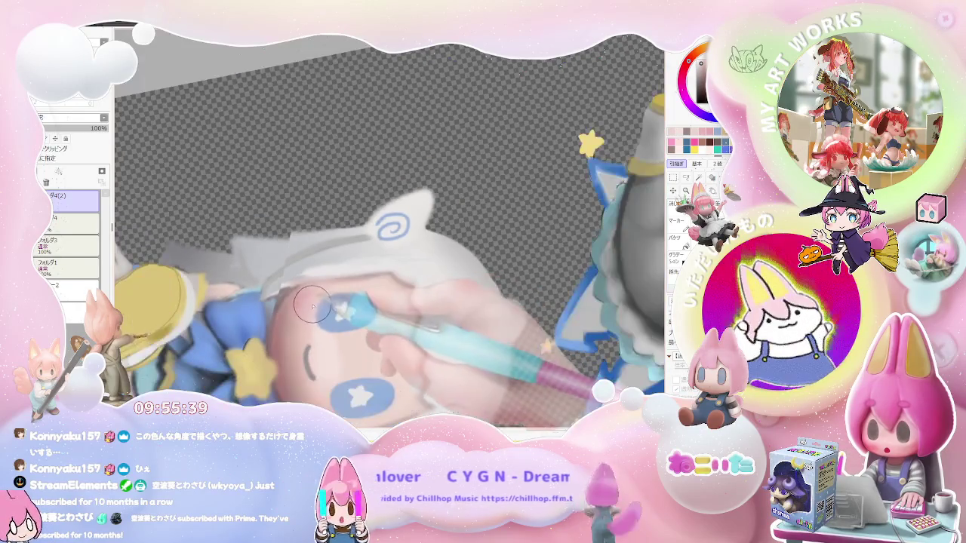
# Step: Level the view, then rotate it a quarter turn and upside down while zooming
pyautogui.press('Home')
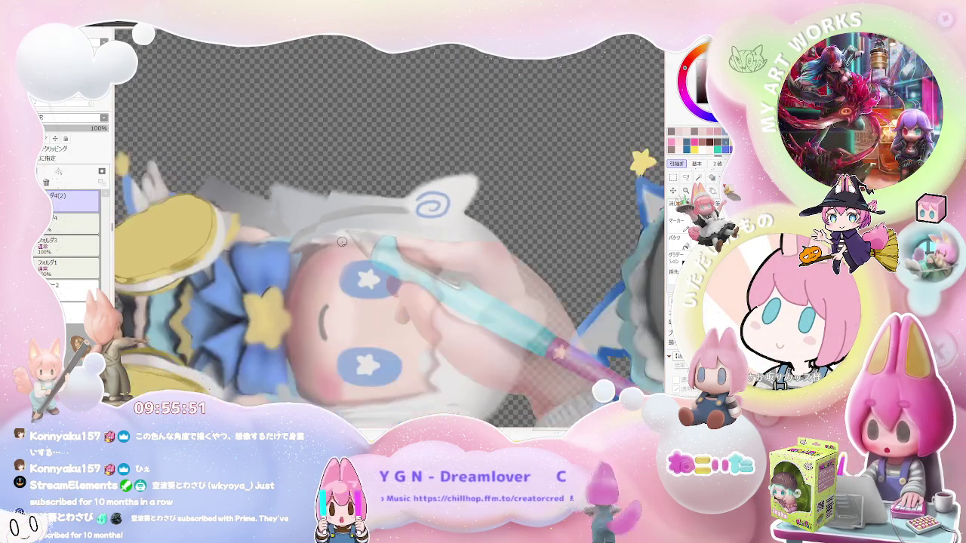
pyautogui.press('End')
pyautogui.press('End')
pyautogui.press('End')
pyautogui.press('End')
pyautogui.press('End')
pyautogui.press('End')
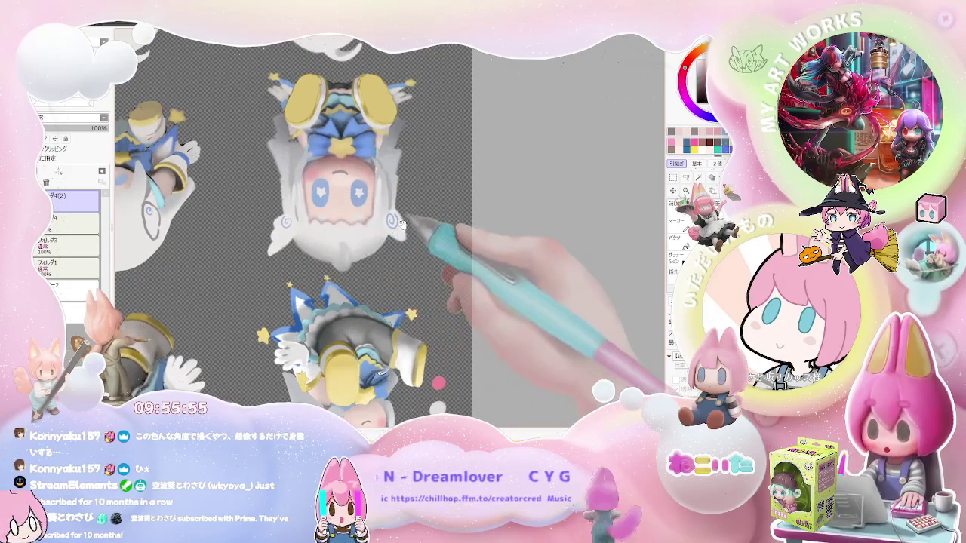
pyautogui.press('Delete')
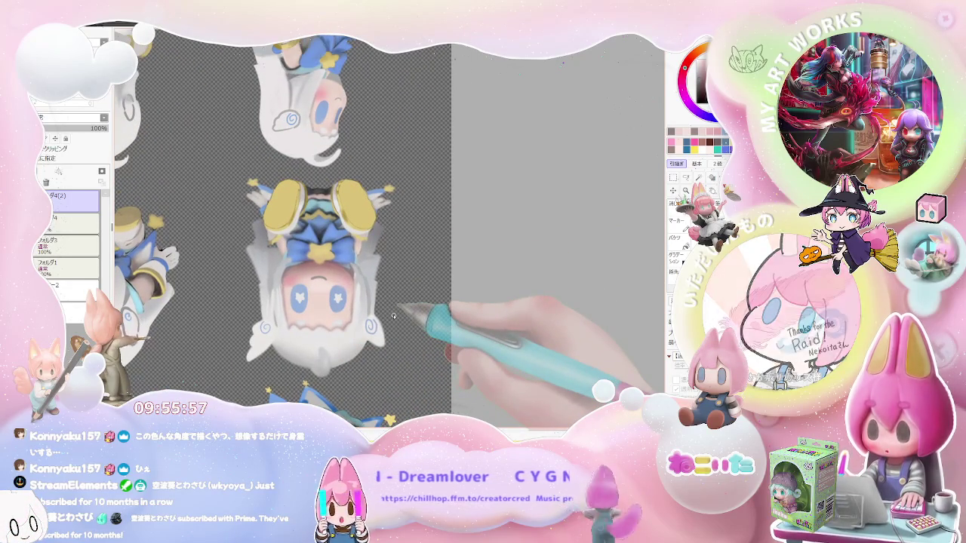
pyautogui.scroll(-1, 393, 316)
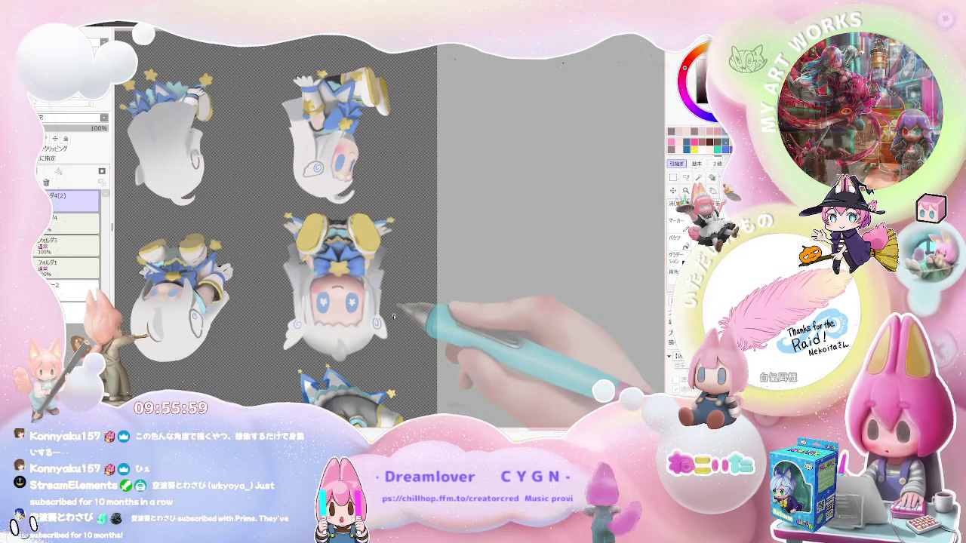
pyautogui.scroll(2, 393, 315)
pyautogui.scroll(2, 310, 285)
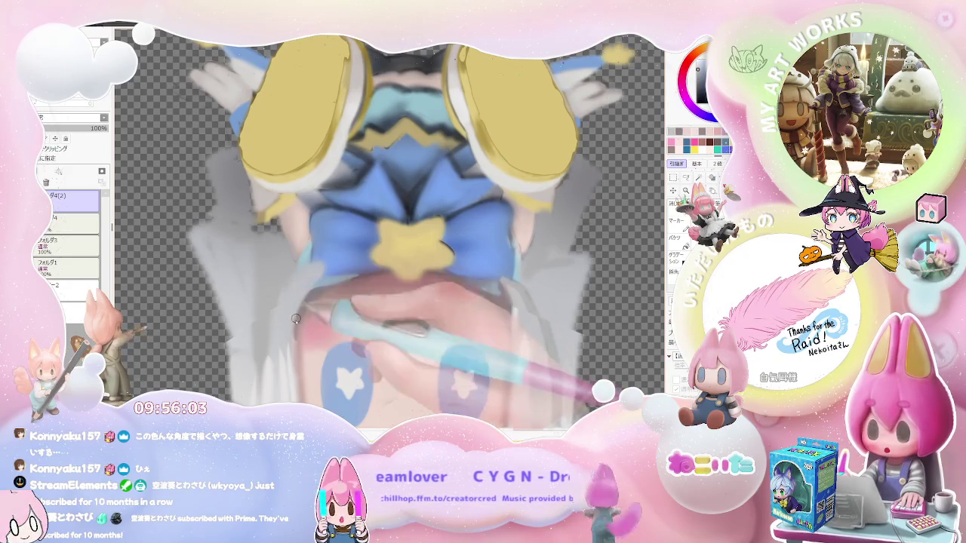
pyautogui.scroll(-1, 295, 320)
pyautogui.scroll(-2, 329, 261)
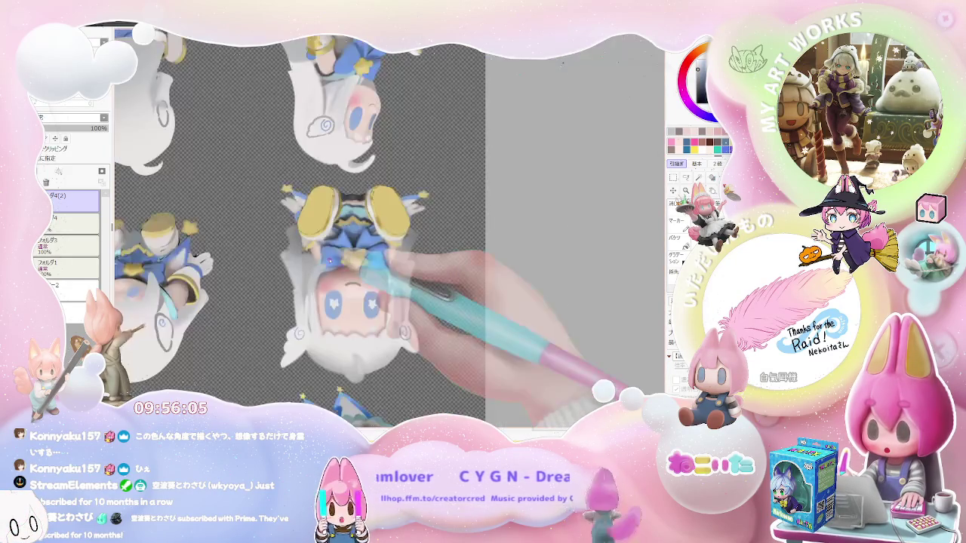
# Step: Tilt the view about 30° clockwise, zoom around the seated figure, then return it upright
pyautogui.press('End')
pyautogui.press('End')
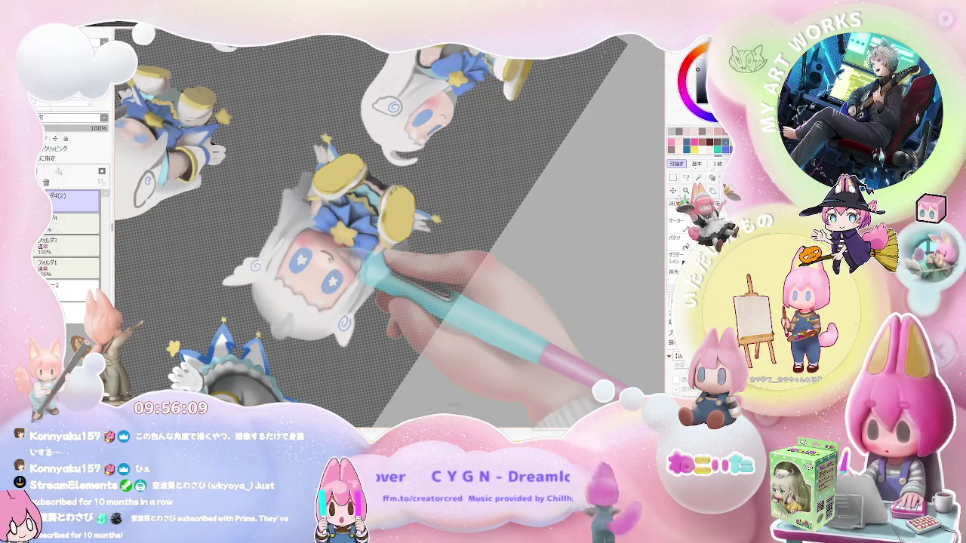
pyautogui.scroll(2, 330, 260)
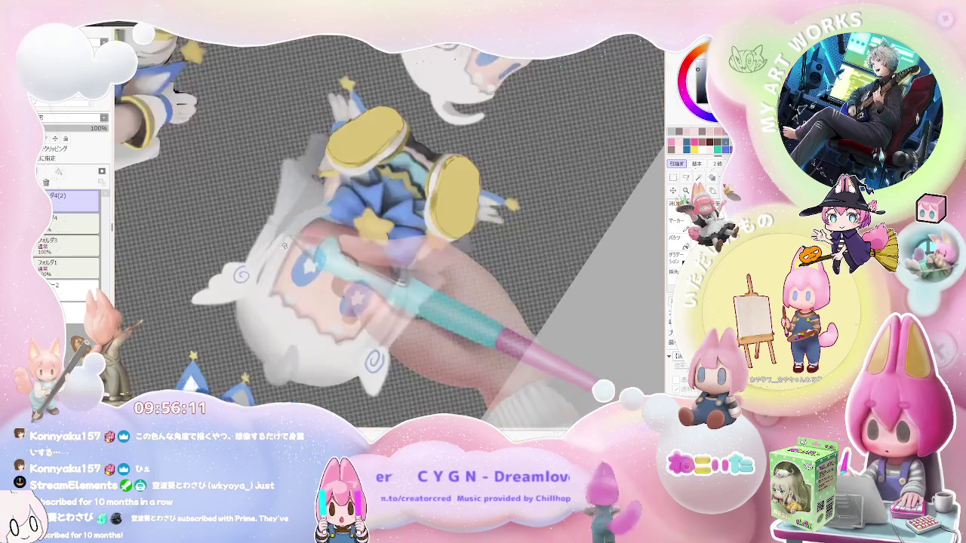
pyautogui.scroll(2, 329, 260)
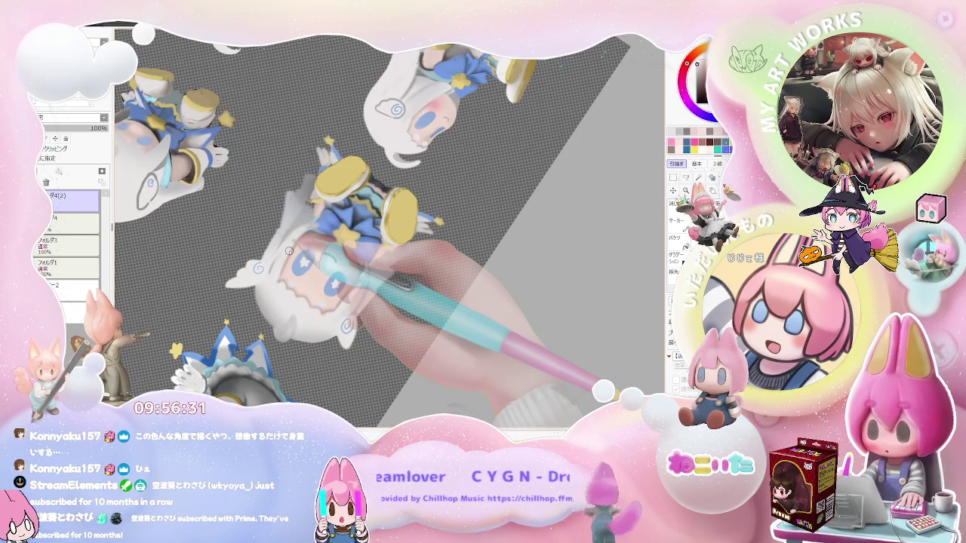
pyautogui.scroll(5, 302, 257)
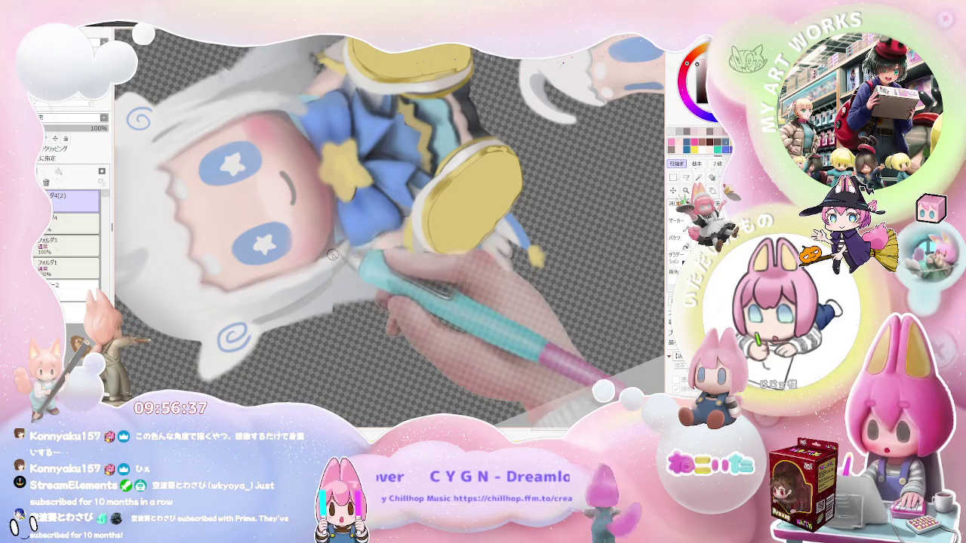
pyautogui.scroll(-1, 294, 287)
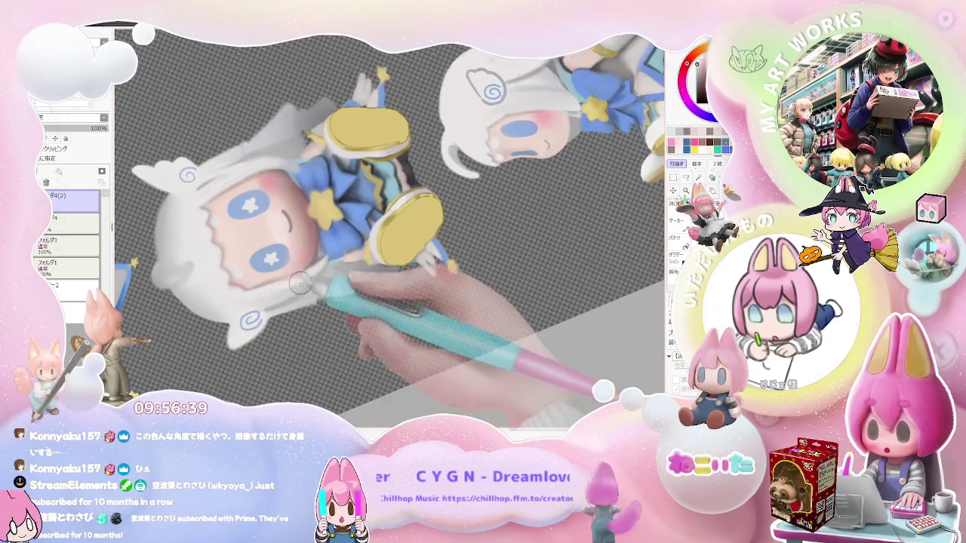
pyautogui.scroll(-1, 325, 266)
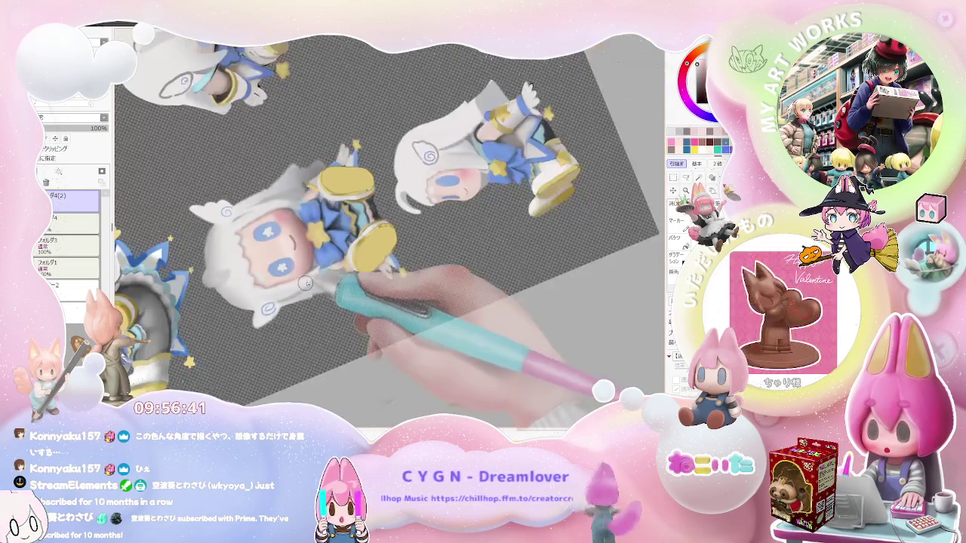
pyautogui.scroll(-1, 332, 267)
pyautogui.scroll(-1, 347, 270)
pyautogui.scroll(1, 347, 272)
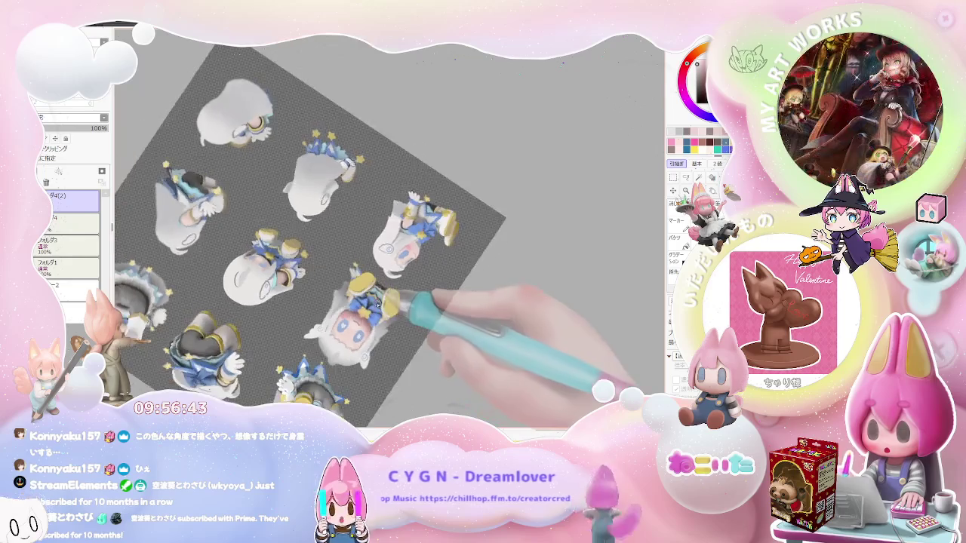
pyautogui.scroll(1, 332, 302)
pyautogui.scroll(1, 313, 326)
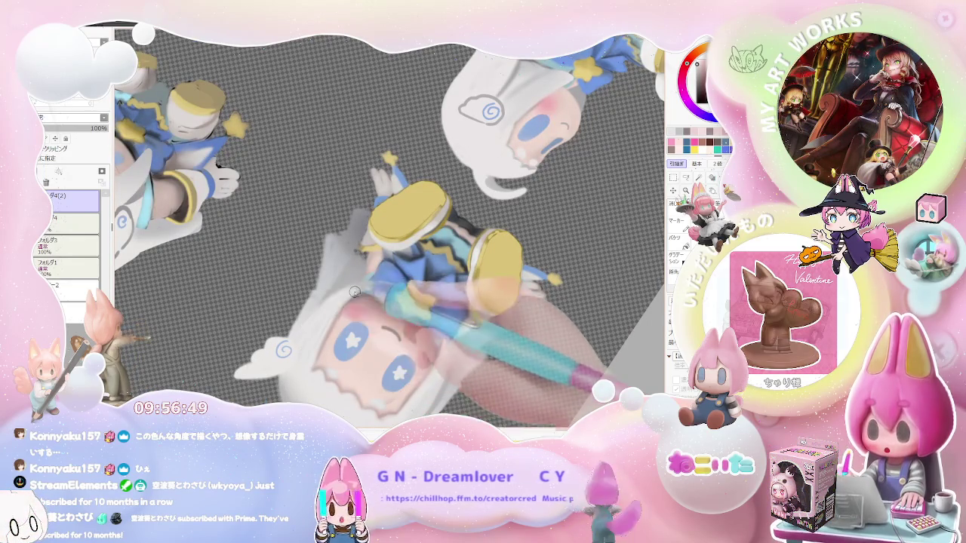
pyautogui.scroll(-2, 349, 295)
pyautogui.scroll(-2, 350, 295)
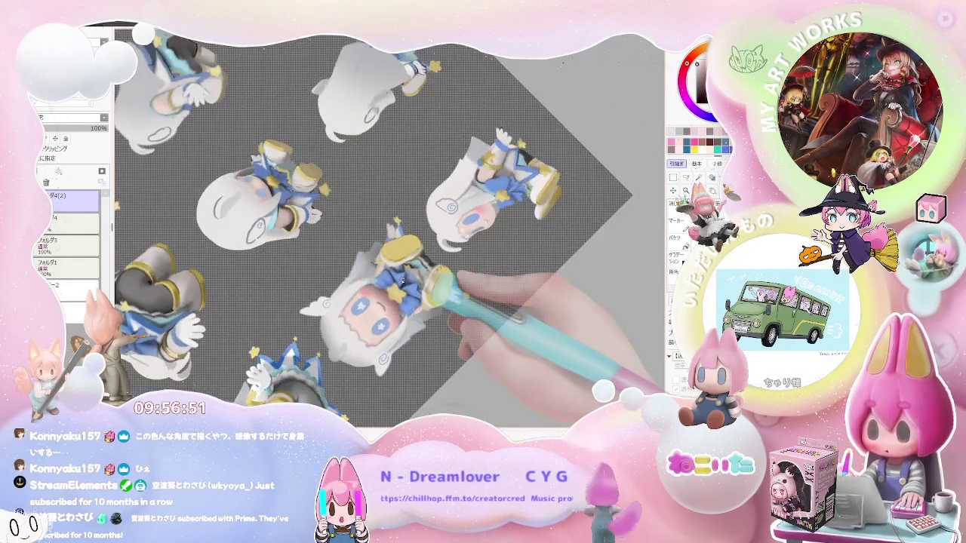
pyautogui.press('Home')
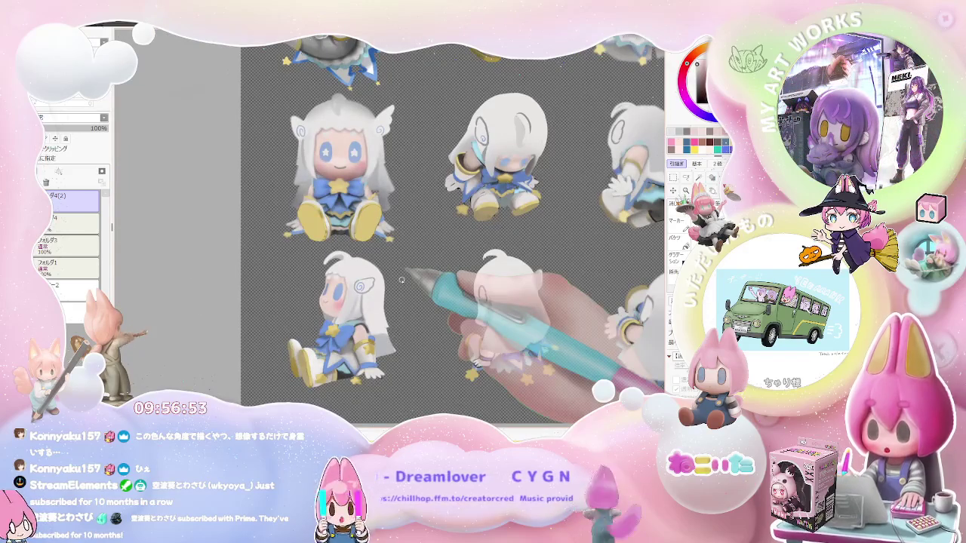
# Step: Bring the seated figure's face into close-up view
pyautogui.moveTo(401, 281)
pyautogui.mouseDown()
pyautogui.moveTo(406, 314)
pyautogui.moveTo(378, 355)
pyautogui.mouseUp()
pyautogui.scroll(2, 293, 289)
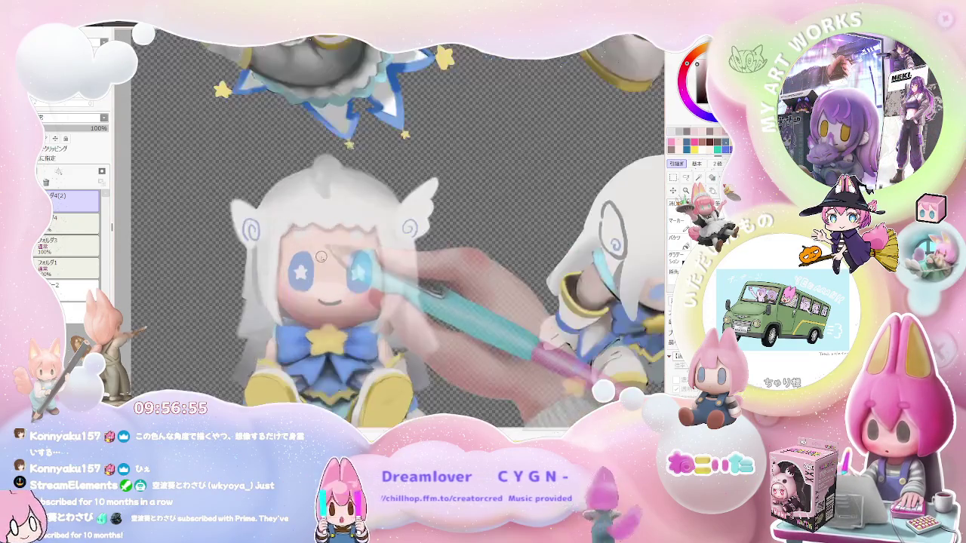
pyautogui.scroll(2, 293, 289)
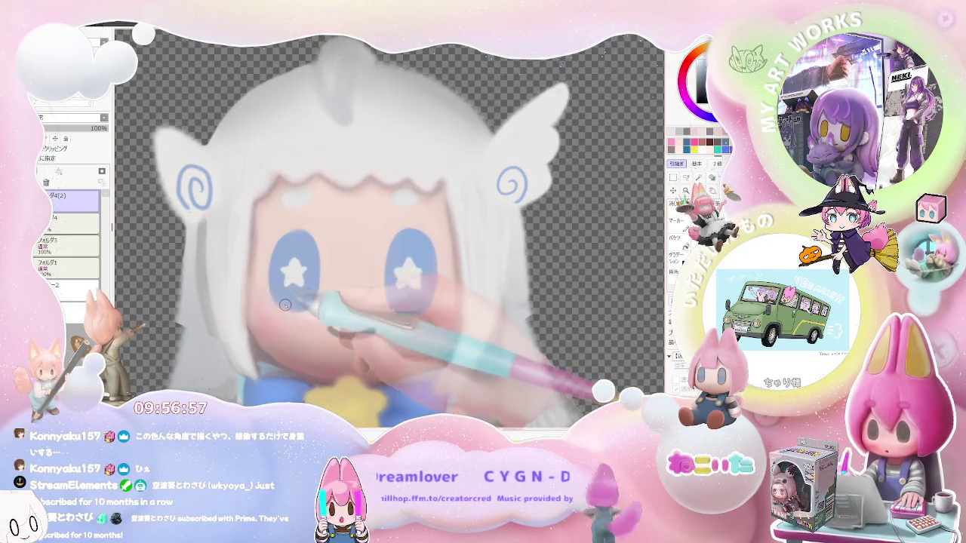
pyautogui.scroll(-2, 294, 302)
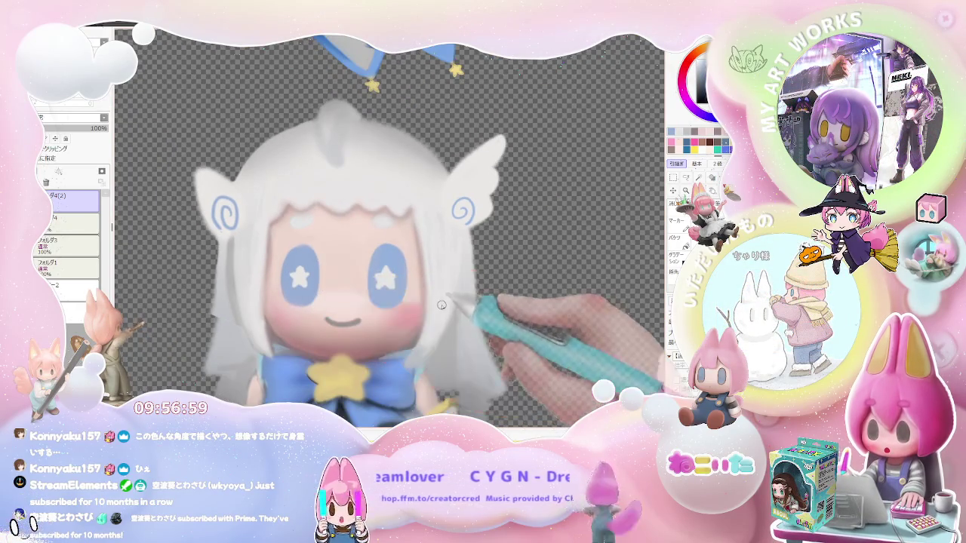
# Step: Pan to show the whole seated figure and zoom in and out around its star-highlighted eyes
pyautogui.moveTo(378, 374); pyautogui.dragTo(440, 310)
pyautogui.scroll(-1, 440, 309)
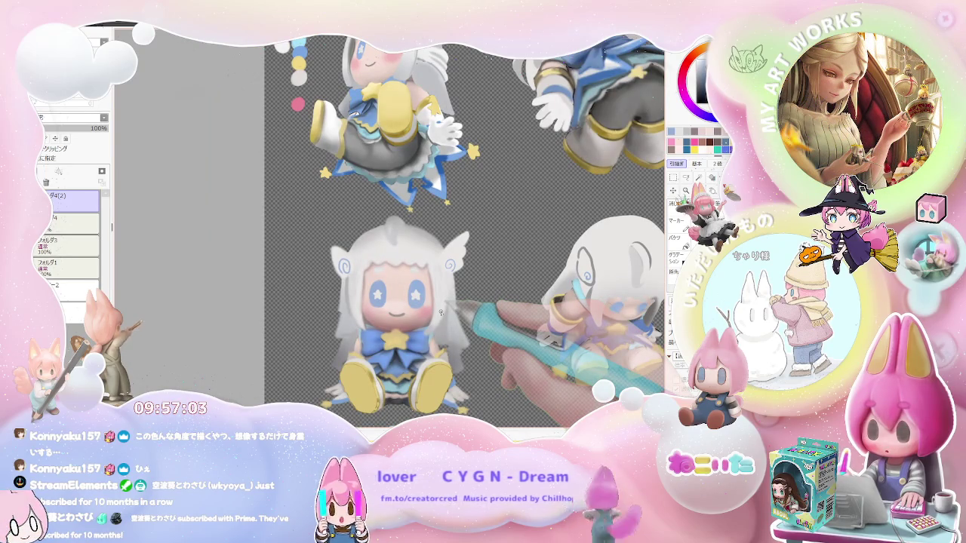
pyautogui.scroll(1, 441, 311)
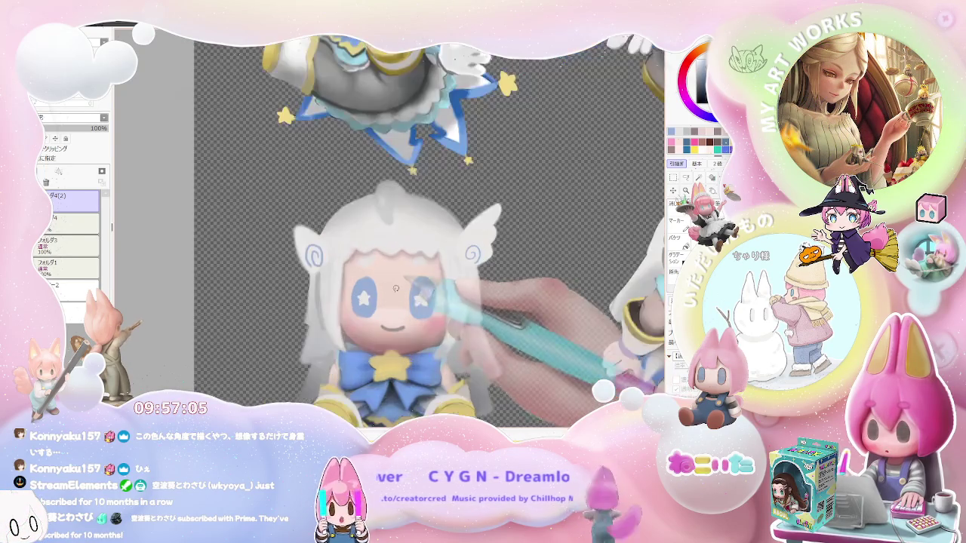
pyautogui.scroll(1, 408, 298)
pyautogui.scroll(1, 377, 291)
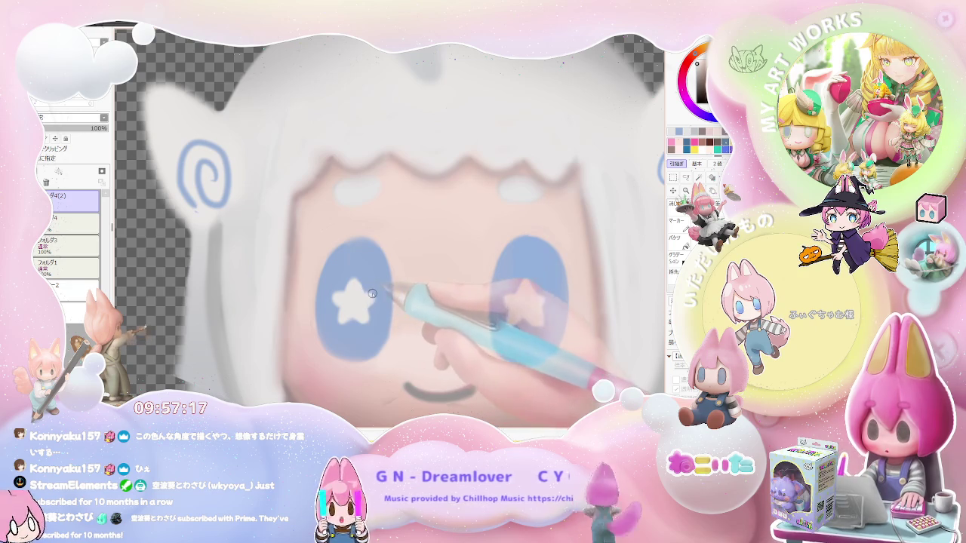
pyautogui.scroll(-3, 374, 315)
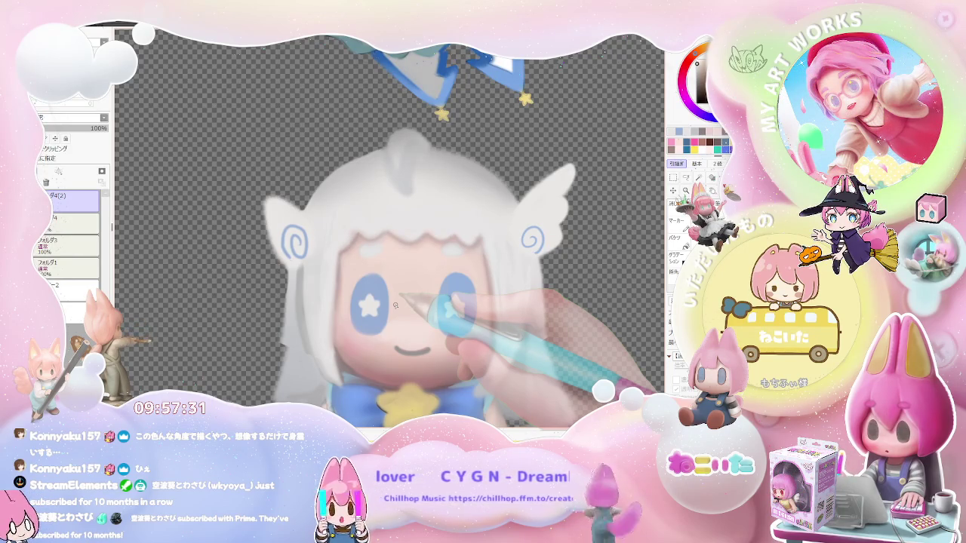
pyautogui.scroll(5, 369, 305)
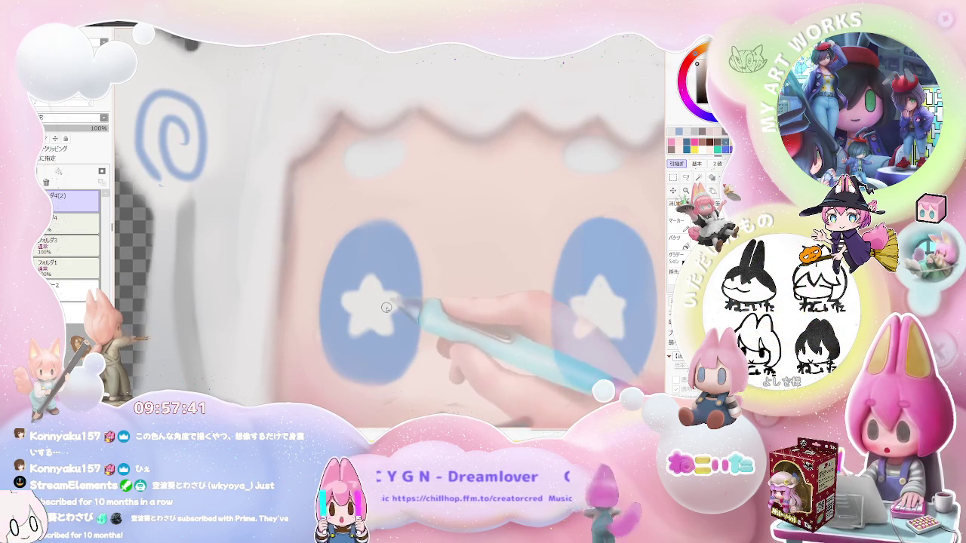
pyautogui.scroll(-5, 488, 353)
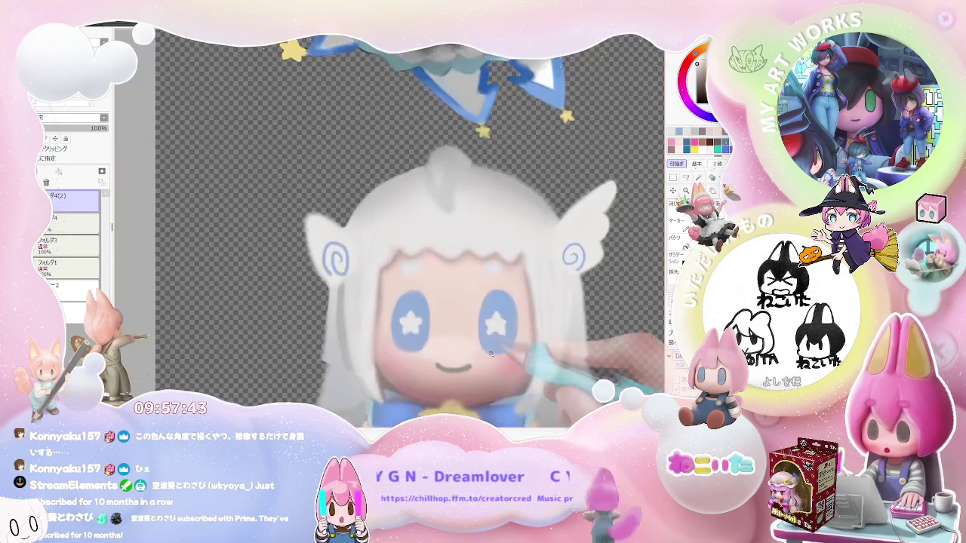
pyautogui.scroll(-2, 489, 354)
pyautogui.scroll(-2, 489, 354)
pyautogui.scroll(-2, 489, 353)
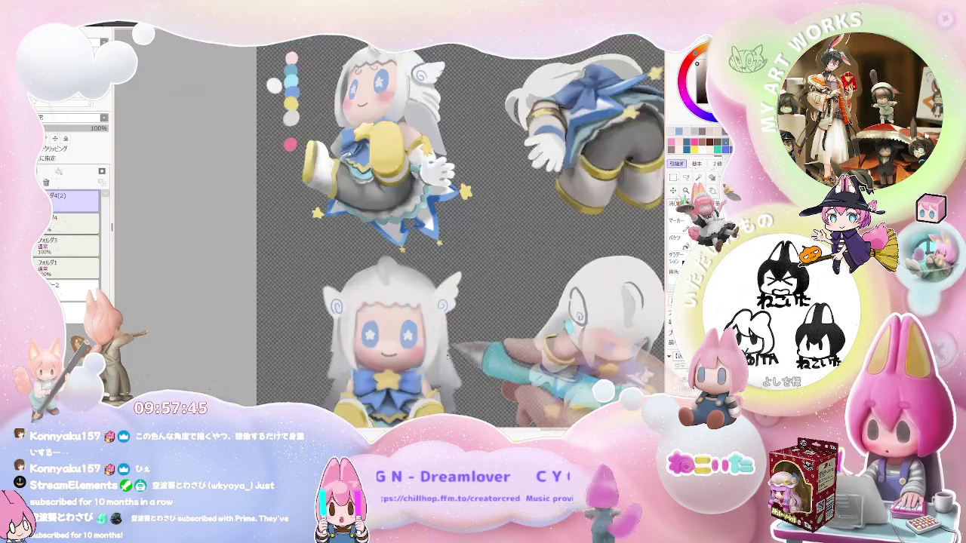
# Step: Zoom between the seated figure's star-lit eyes and pink cheeks and the full sheet
pyautogui.scroll(4, 387, 325)
pyautogui.scroll(1, 387, 320)
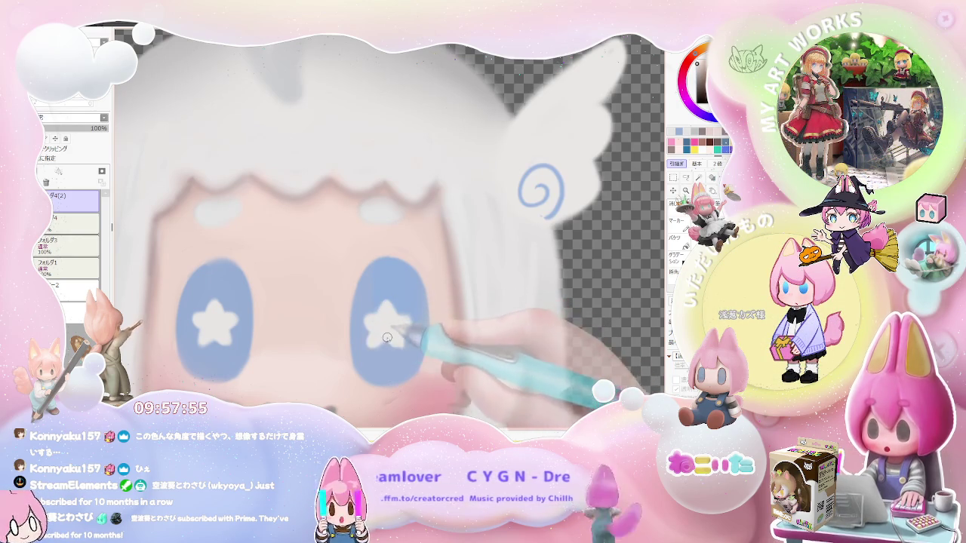
pyautogui.scroll(-2, 400, 336)
pyautogui.scroll(-2, 407, 334)
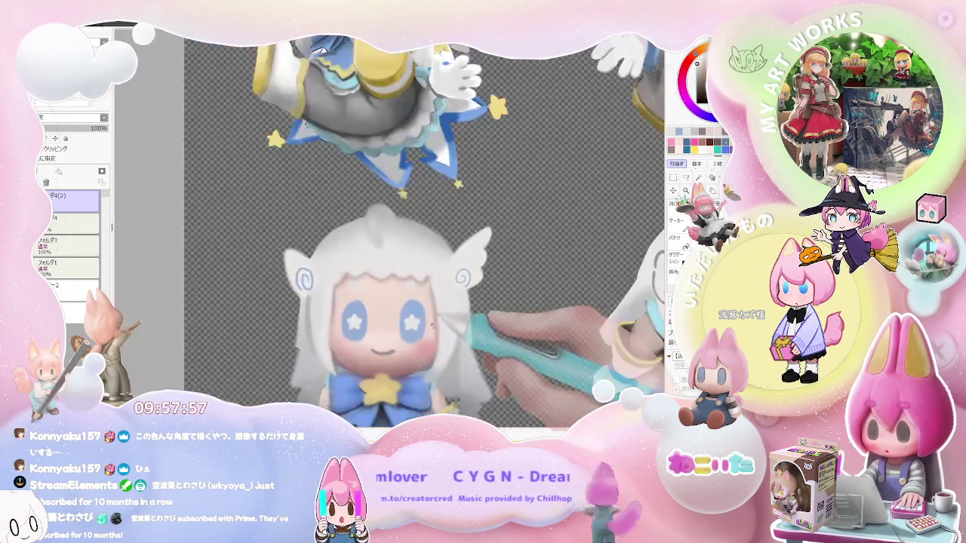
pyautogui.scroll(-1, 433, 331)
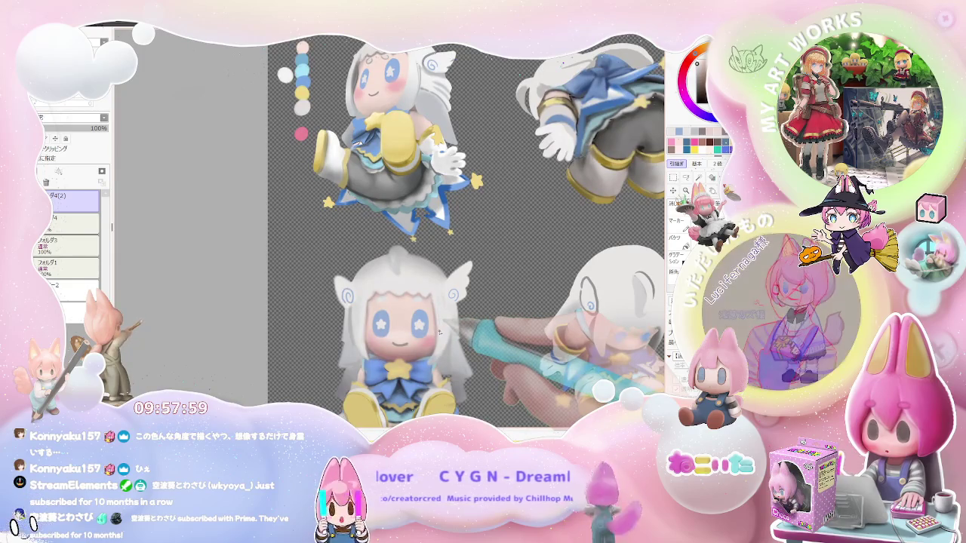
pyautogui.scroll(2, 423, 331)
pyautogui.scroll(1, 367, 326)
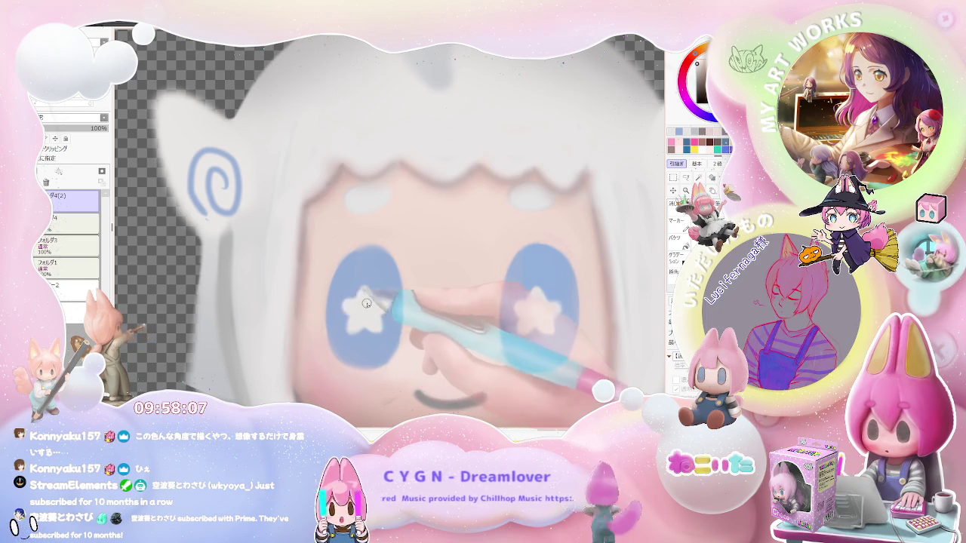
pyautogui.scroll(-1, 358, 300)
pyautogui.scroll(-1, 393, 313)
pyautogui.scroll(-1, 430, 324)
pyautogui.scroll(-1, 459, 337)
pyautogui.scroll(-1, 449, 347)
pyautogui.scroll(-1, 437, 363)
pyautogui.scroll(1, 430, 360)
pyautogui.scroll(2, 419, 355)
pyautogui.scroll(1, 403, 350)
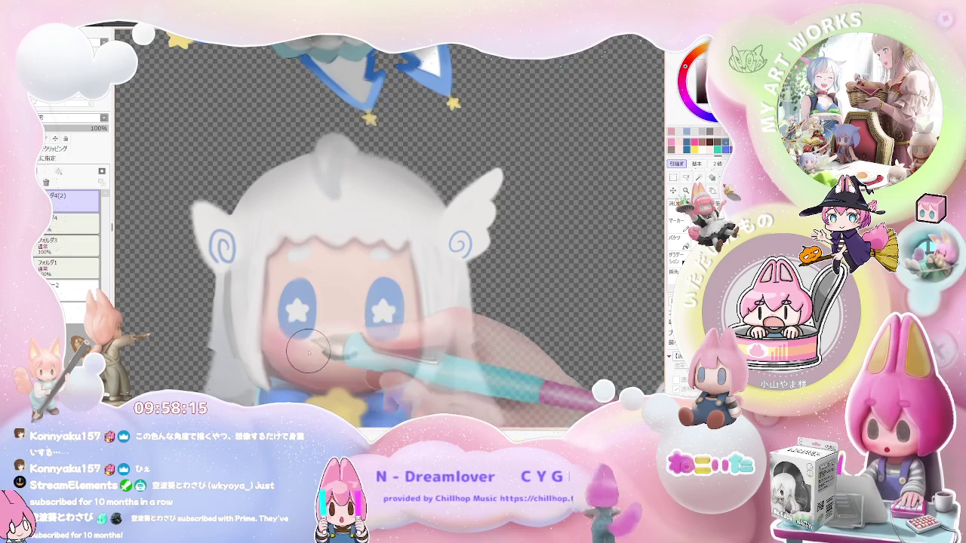
pyautogui.scroll(-2, 302, 353)
pyautogui.scroll(-2, 362, 361)
pyautogui.scroll(-2, 429, 369)
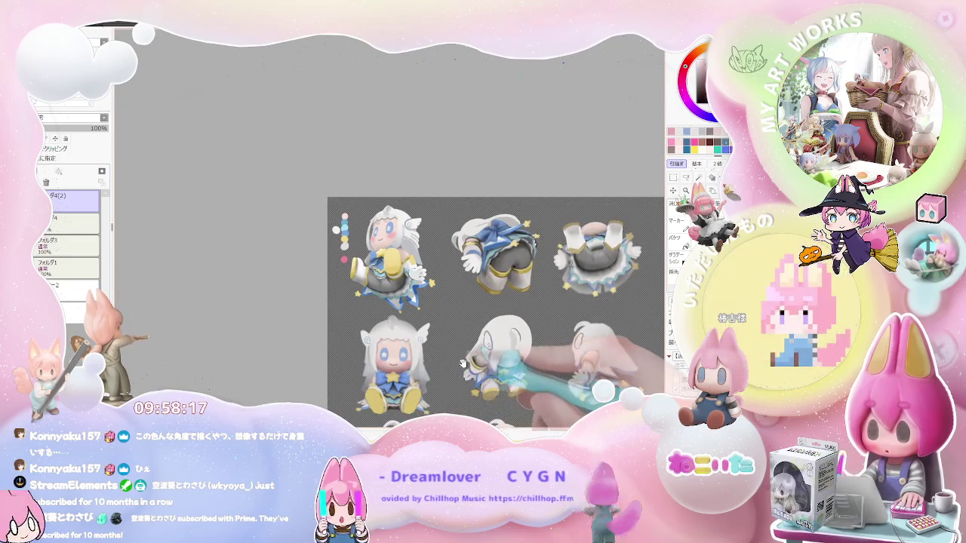
pyautogui.scroll(1, 429, 369)
# Step: Shrink the brush to size 4.0 while zooming around the seated figure's face
pyautogui.scroll(2, 350, 338)
pyautogui.scroll(2, 350, 338)
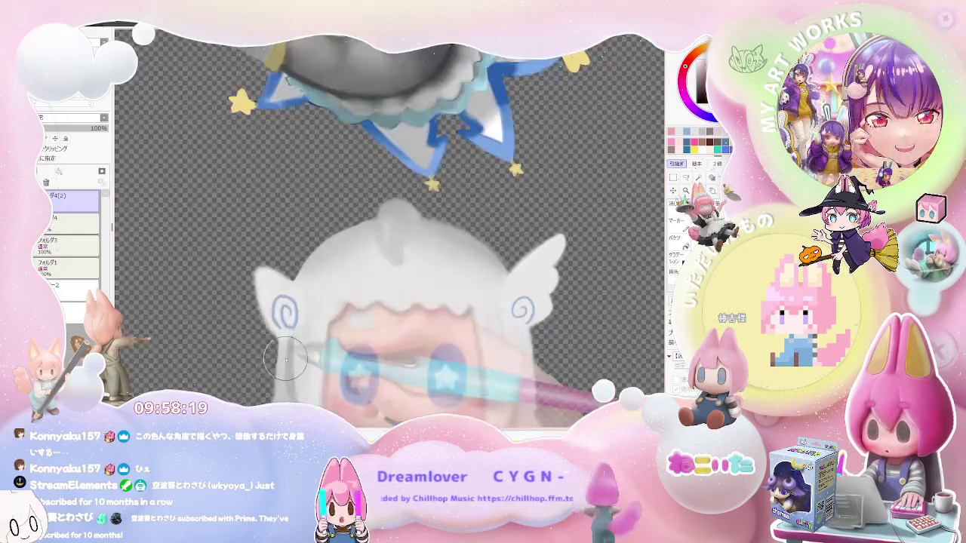
pyautogui.moveTo(288, 349); pyautogui.dragTo(290, 389)
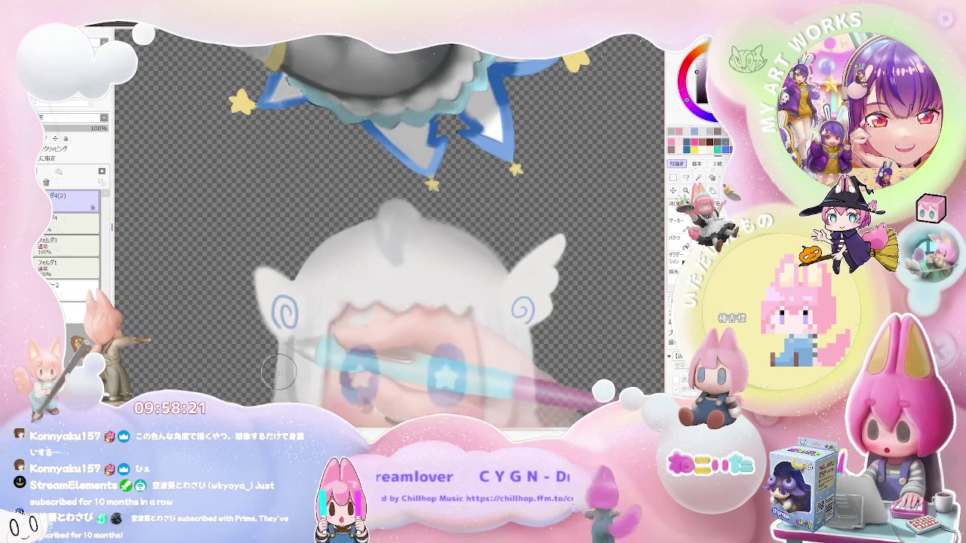
pyautogui.scroll(-2, 302, 339)
pyautogui.scroll(-2, 362, 325)
pyautogui.scroll(1, 407, 309)
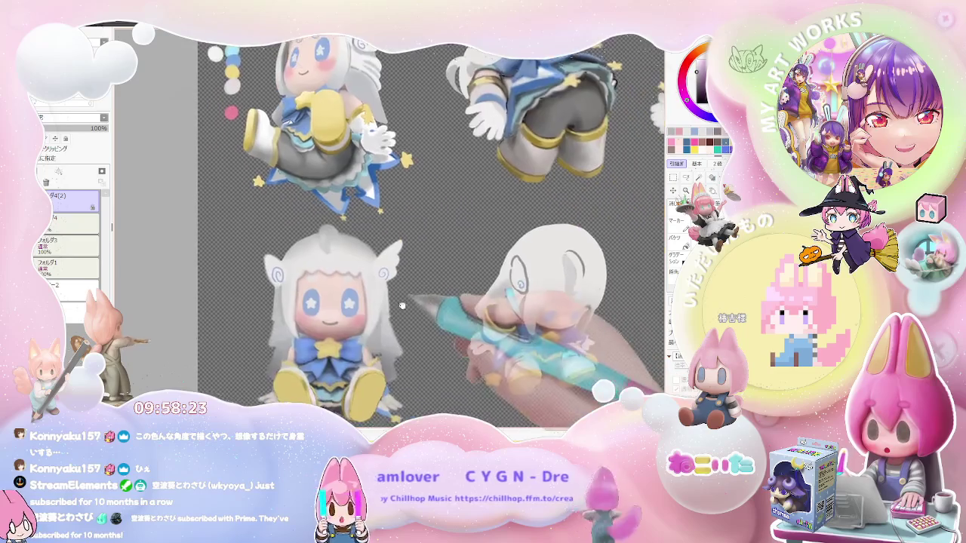
pyautogui.scroll(1, 407, 309)
pyautogui.scroll(1, 361, 276)
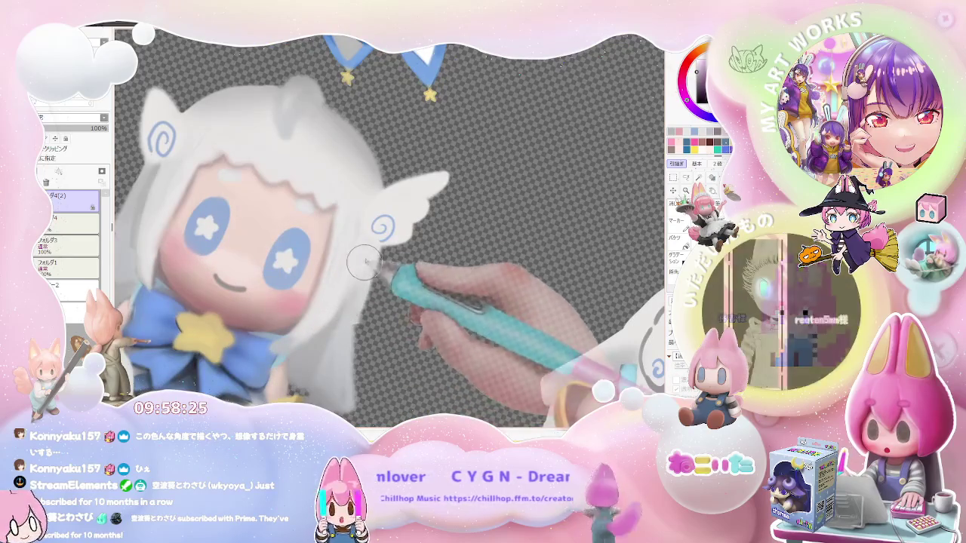
pyautogui.scroll(-2, 363, 279)
# Step: Tilt the canvas about 45 degrees and zoom along the face and white hair edges
pyautogui.press('End')
pyautogui.press('End')
pyautogui.press('End')
pyautogui.scroll(1, 366, 294)
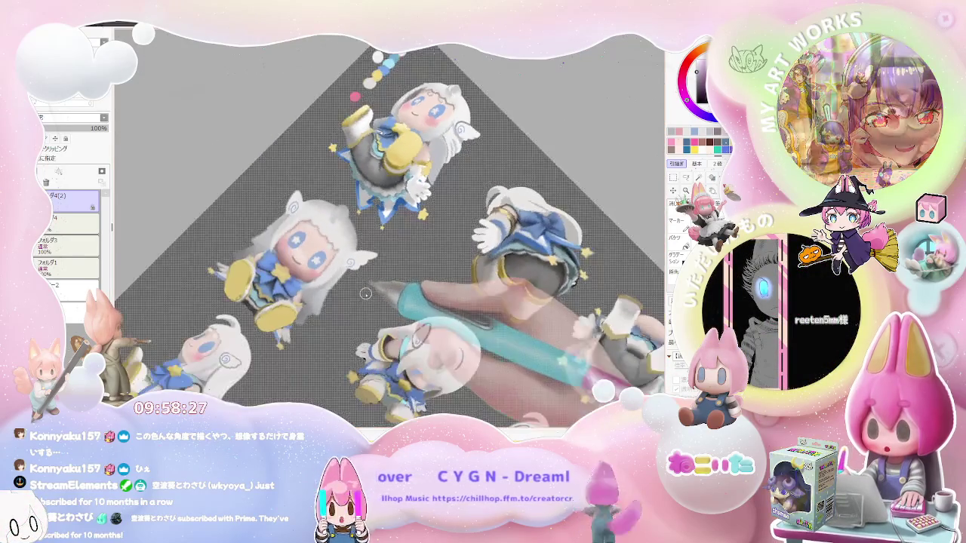
pyautogui.scroll(1, 366, 293)
pyautogui.scroll(1, 332, 260)
pyautogui.scroll(1, 324, 260)
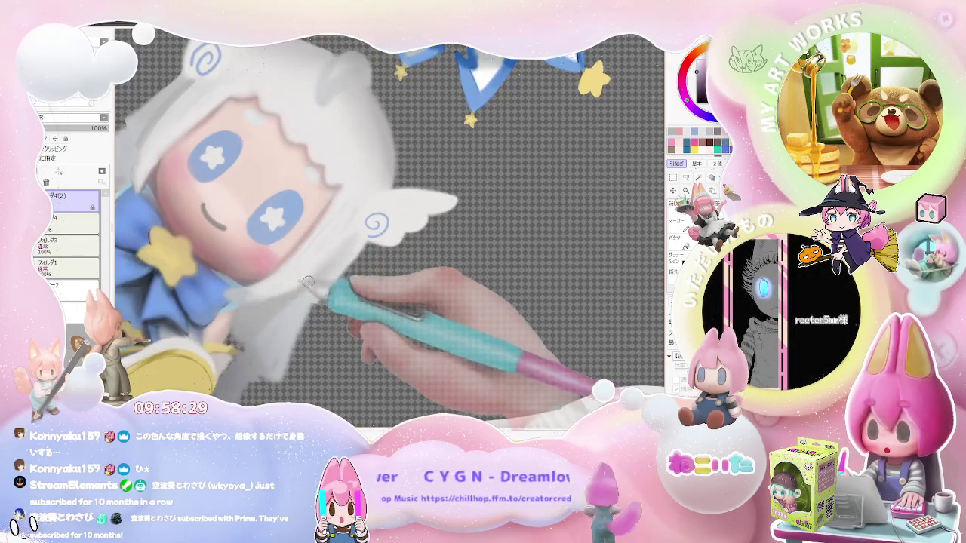
pyautogui.scroll(-1, 331, 279)
pyautogui.scroll(-1, 328, 282)
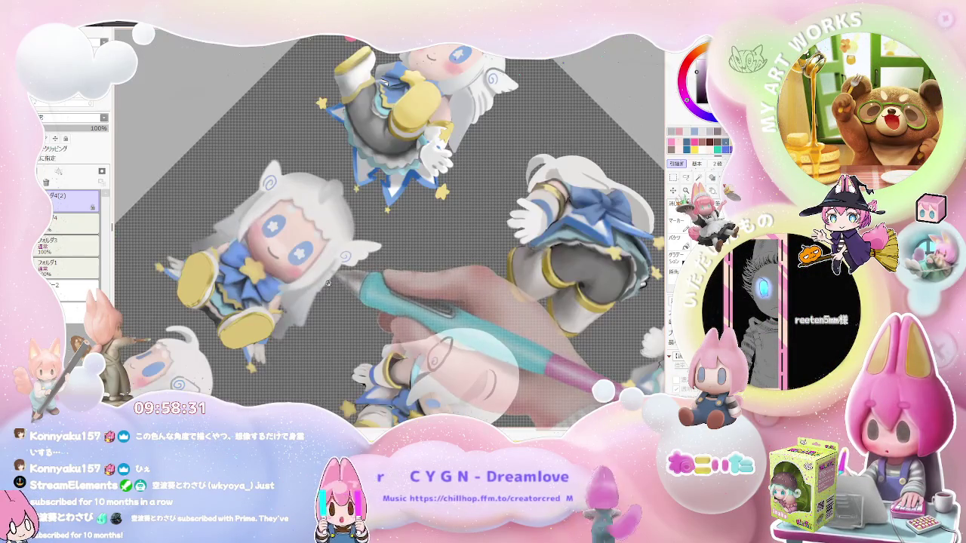
pyautogui.scroll(2, 310, 301)
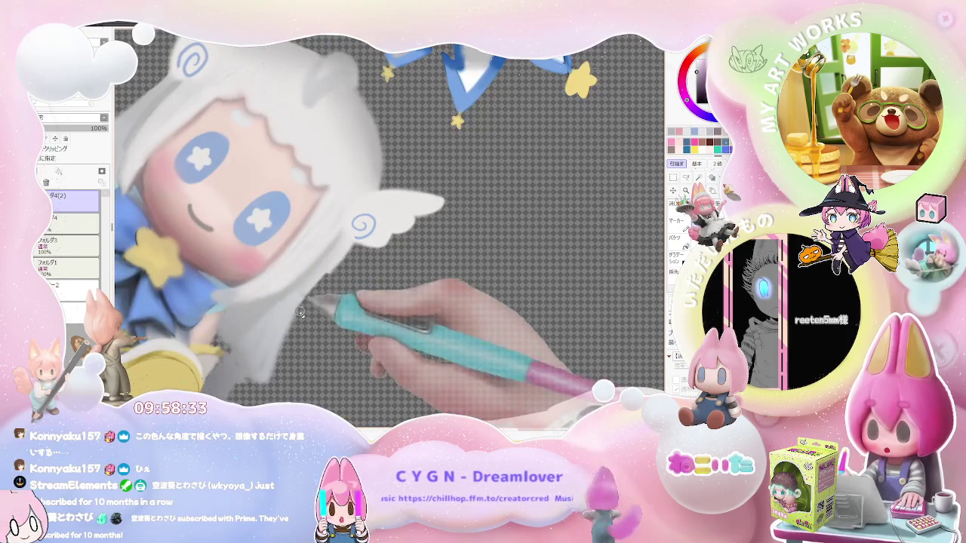
pyautogui.scroll(-1, 311, 301)
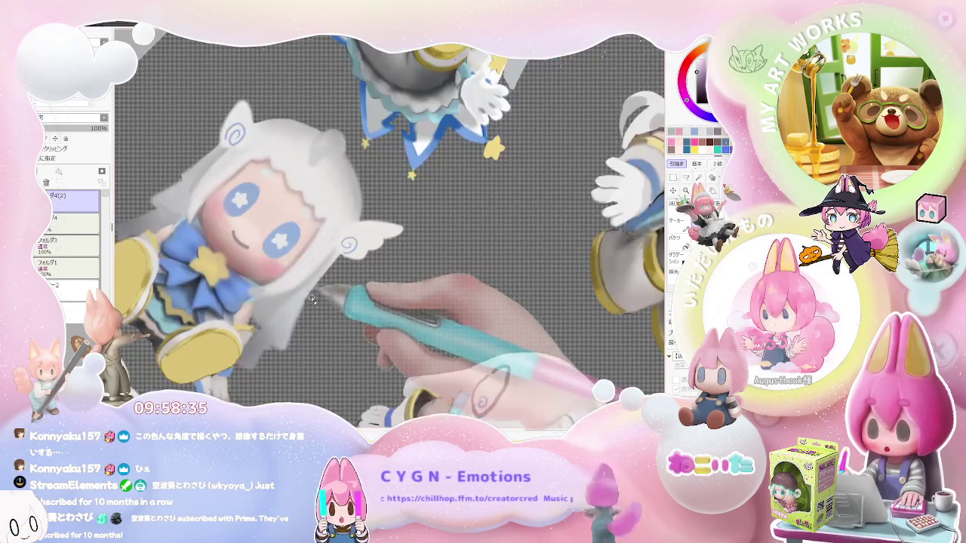
pyautogui.scroll(-1, 297, 343)
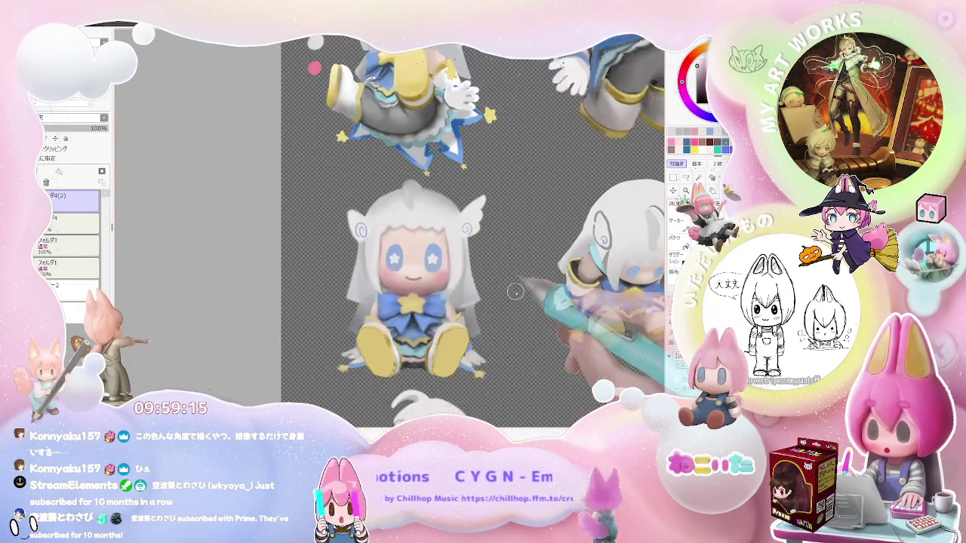
pyautogui.scroll(-2, 512, 304)
pyautogui.scroll(-2, 512, 304)
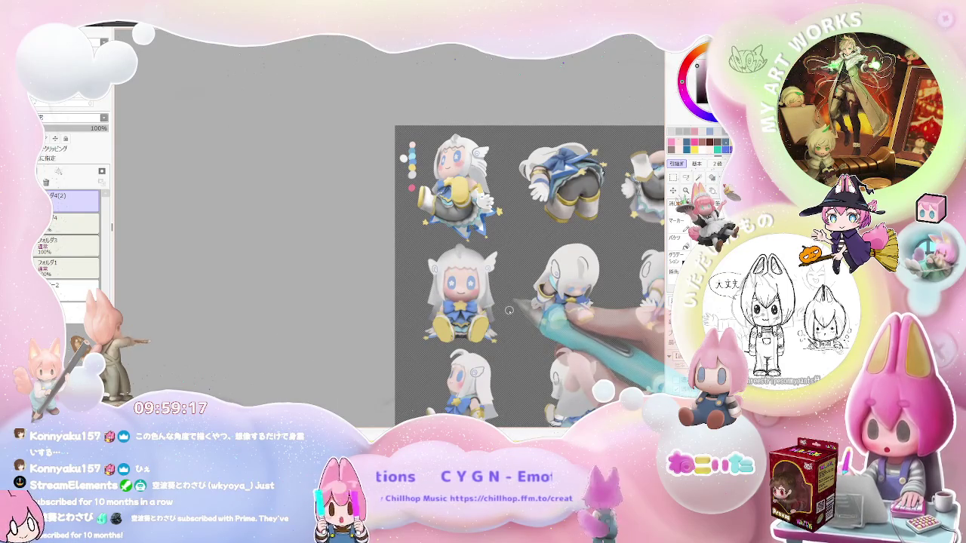
# Step: Rotate the canvas view so the figures lie sideways, zooming in on the face
pyautogui.press('End')
pyautogui.press('End')
pyautogui.press('End')
pyautogui.scroll(3, 423, 302)
pyautogui.scroll(3, 377, 306)
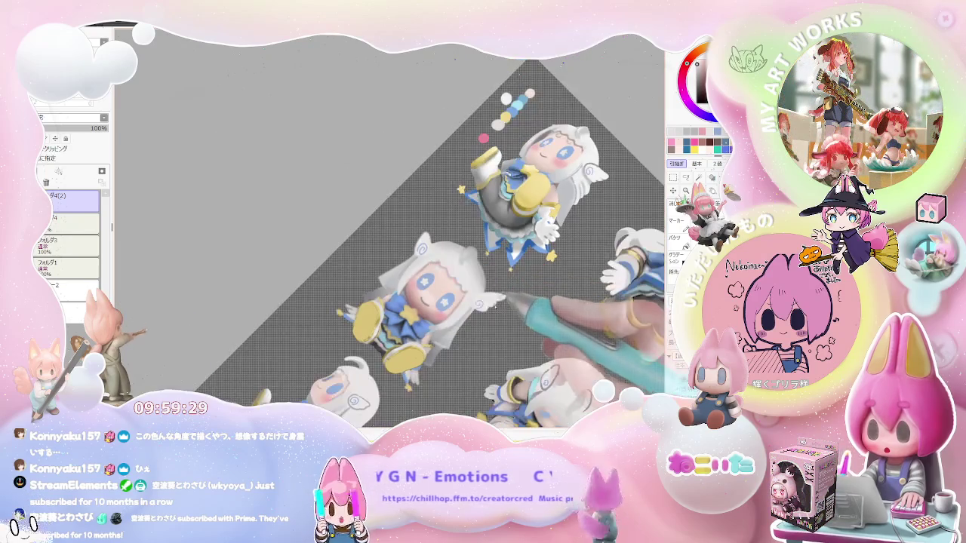
pyautogui.moveTo(486, 316); pyautogui.dragTo(425, 353)
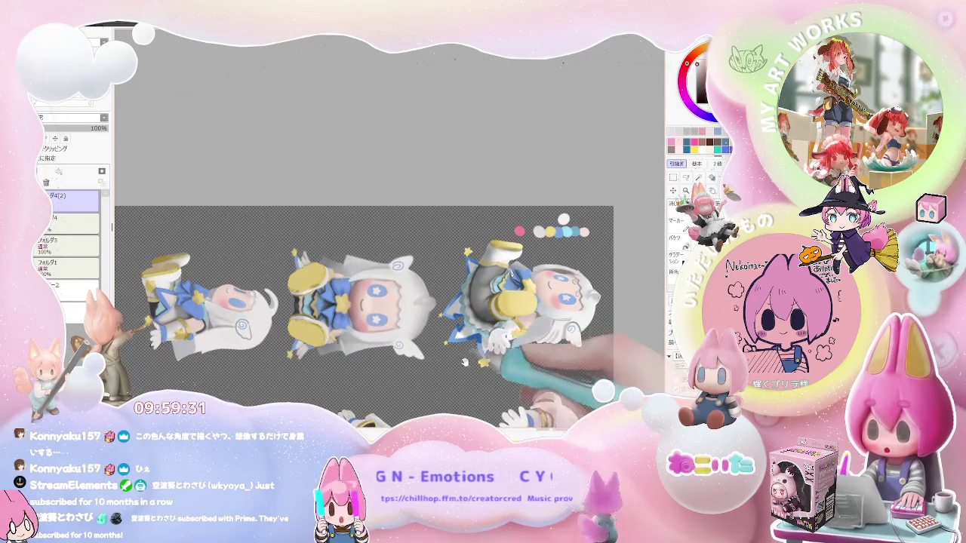
pyautogui.scroll(5, 424, 351)
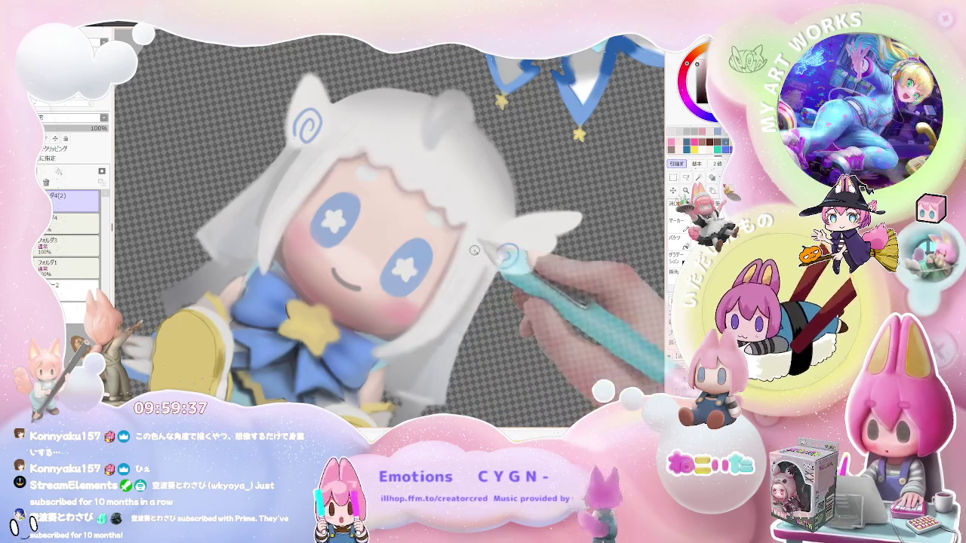
pyautogui.scroll(-2, 454, 290)
pyautogui.scroll(-2, 455, 290)
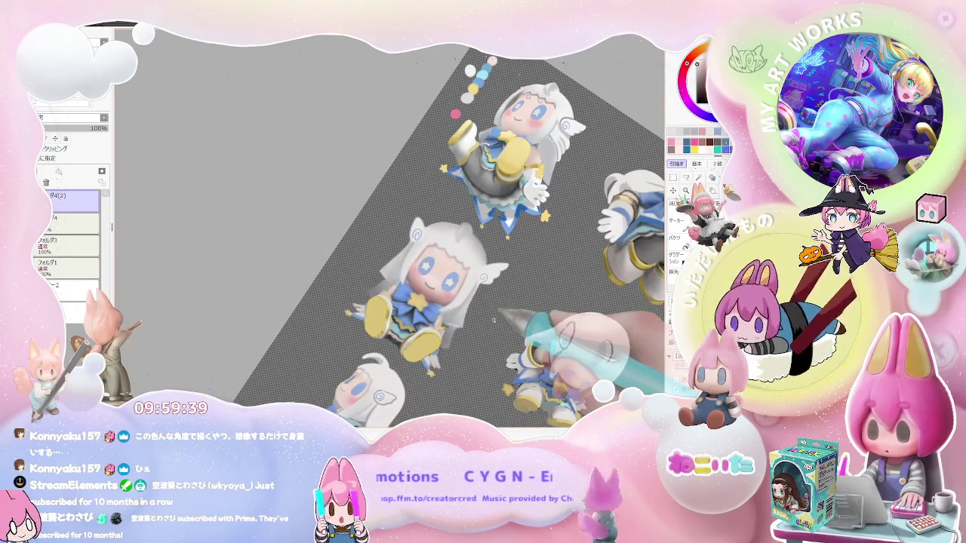
# Step: Rotate the figures nearly horizontal, tilt back counter-clockwise, and zoom around the face
pyautogui.press('End')
pyautogui.press('End')
pyautogui.press('End')
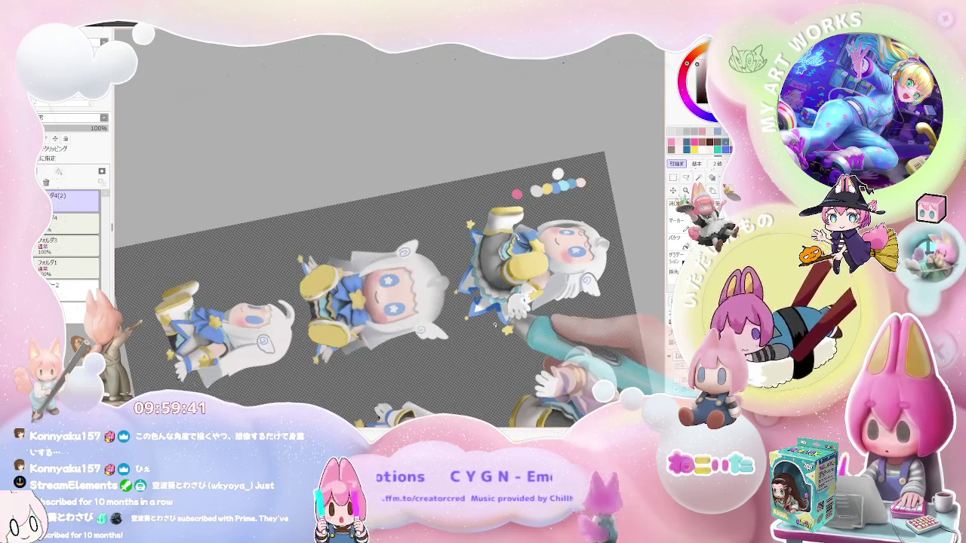
pyautogui.press('Delete')
pyautogui.press('Delete')
pyautogui.scroll(2, 434, 255)
pyautogui.scroll(3, 434, 256)
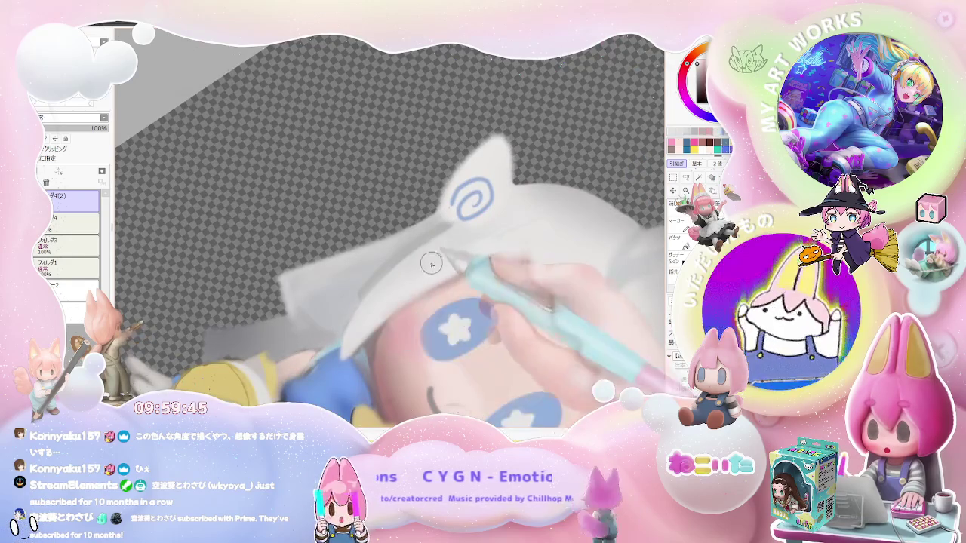
pyautogui.scroll(-1, 540, 225)
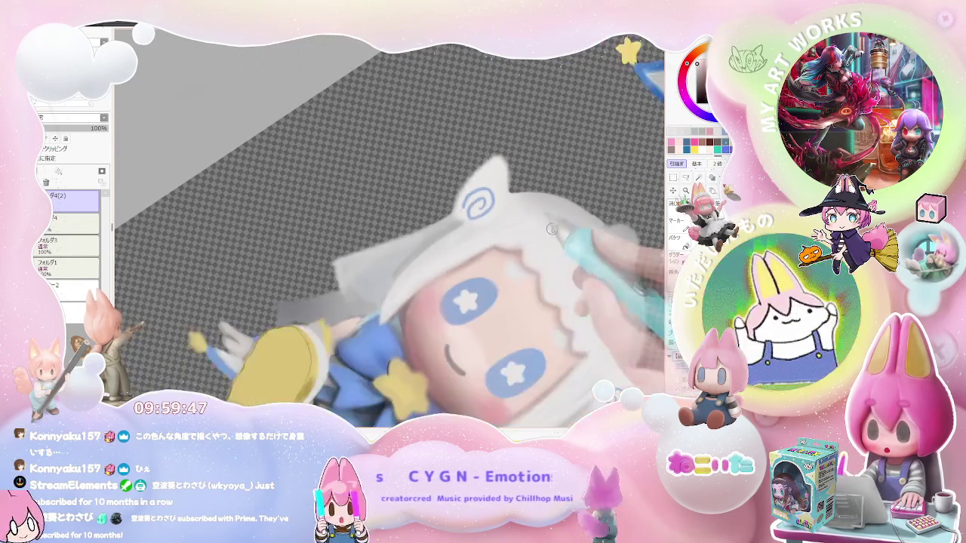
pyautogui.scroll(-1, 540, 225)
pyautogui.scroll(-1, 502, 325)
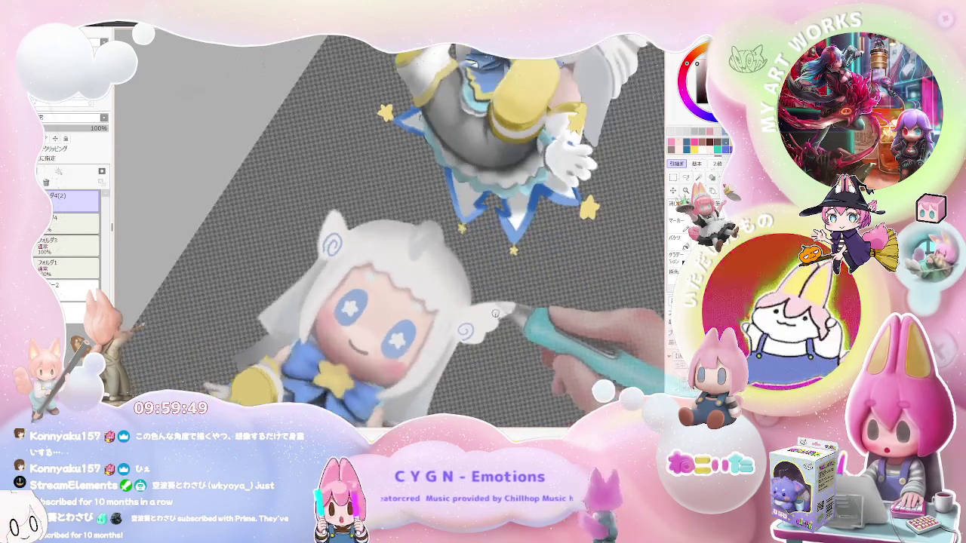
pyautogui.scroll(1, 493, 315)
pyautogui.scroll(1, 504, 289)
pyautogui.scroll(1, 453, 302)
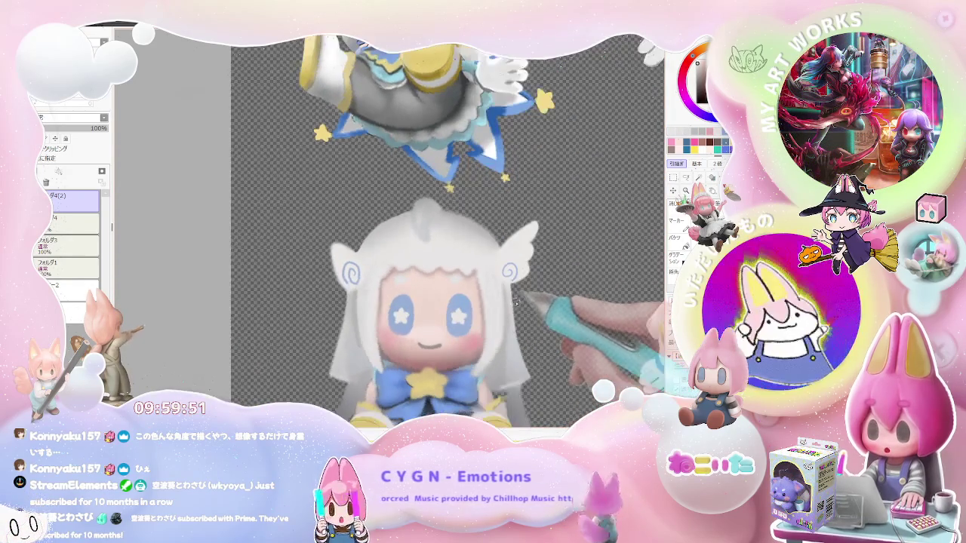
pyautogui.scroll(-2, 391, 311)
pyautogui.scroll(2, 392, 309)
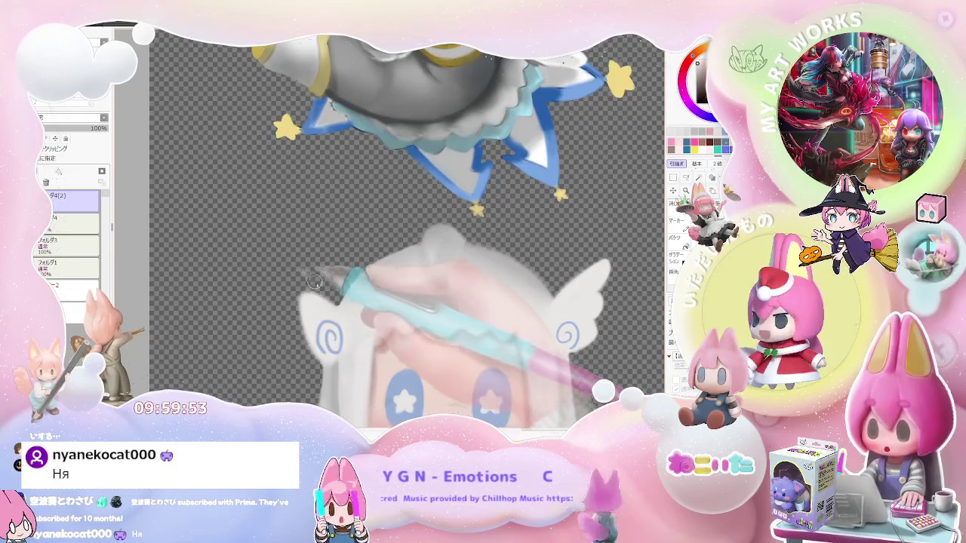
pyautogui.scroll(-1, 341, 320)
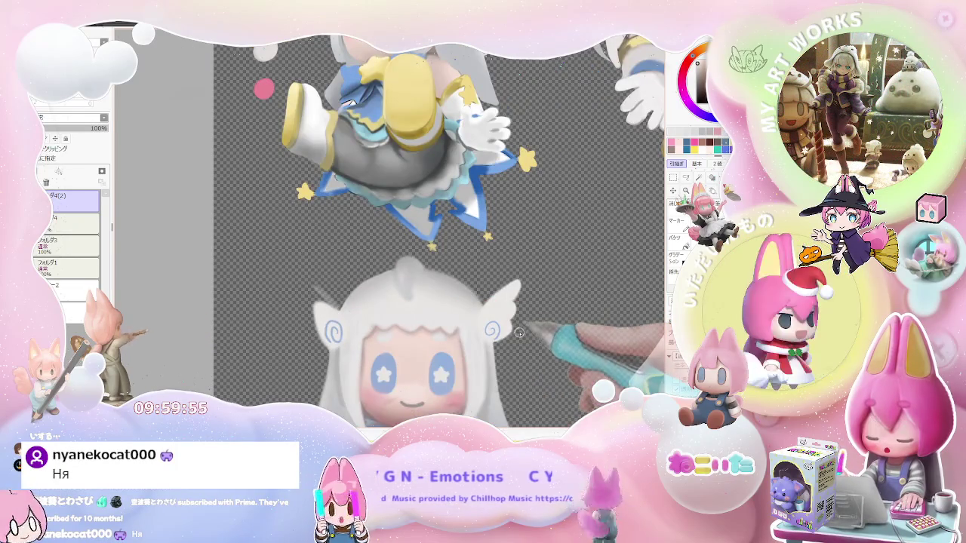
# Step: Flip the canvas view horizontally and zoom over the mirrored face to check it
pyautogui.press('h')
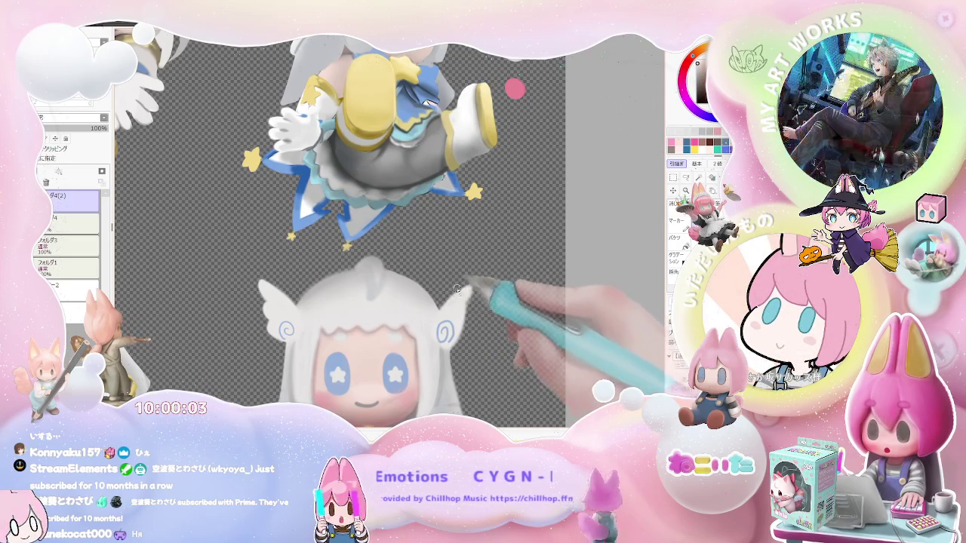
pyautogui.scroll(-2, 480, 303)
pyautogui.scroll(-1, 481, 303)
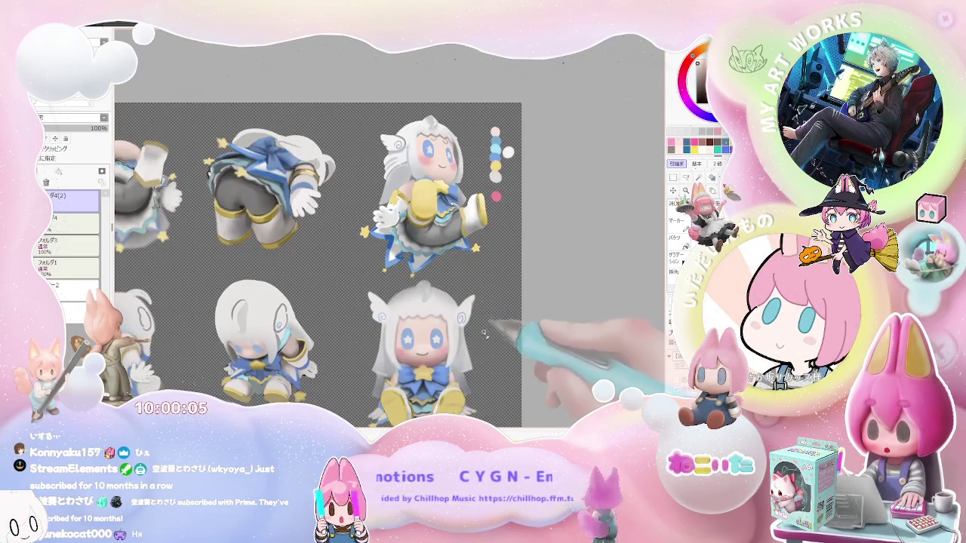
pyautogui.scroll(1, 411, 337)
pyautogui.scroll(3, 412, 336)
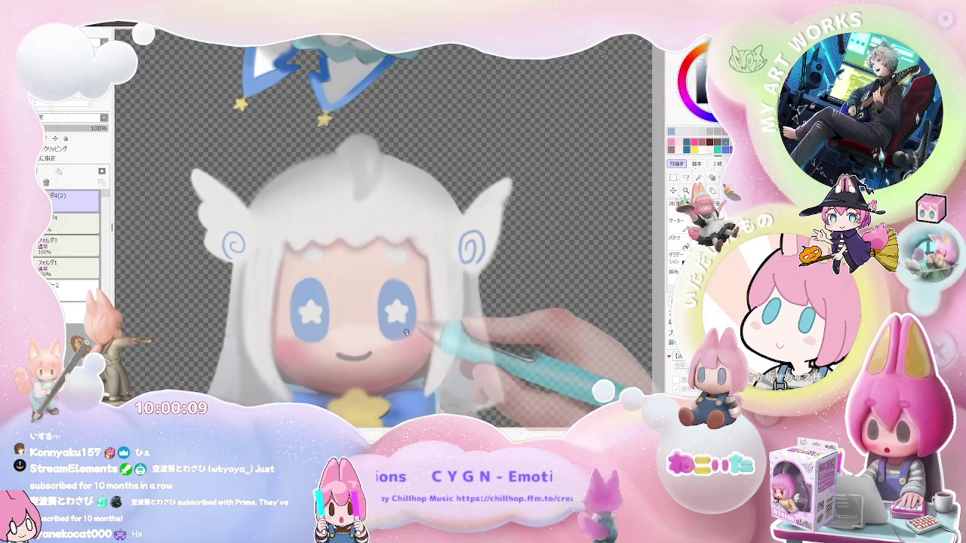
pyautogui.scroll(-1, 407, 337)
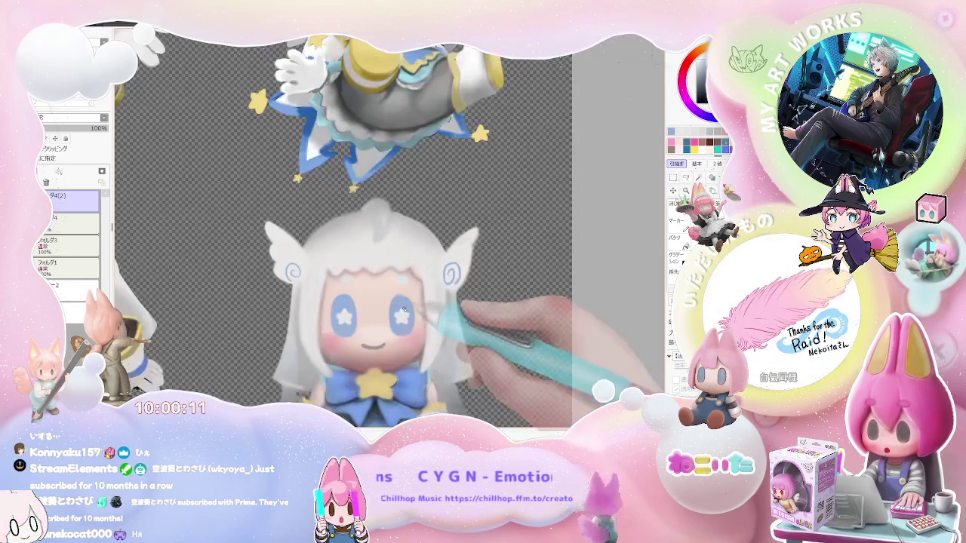
pyautogui.scroll(1, 400, 321)
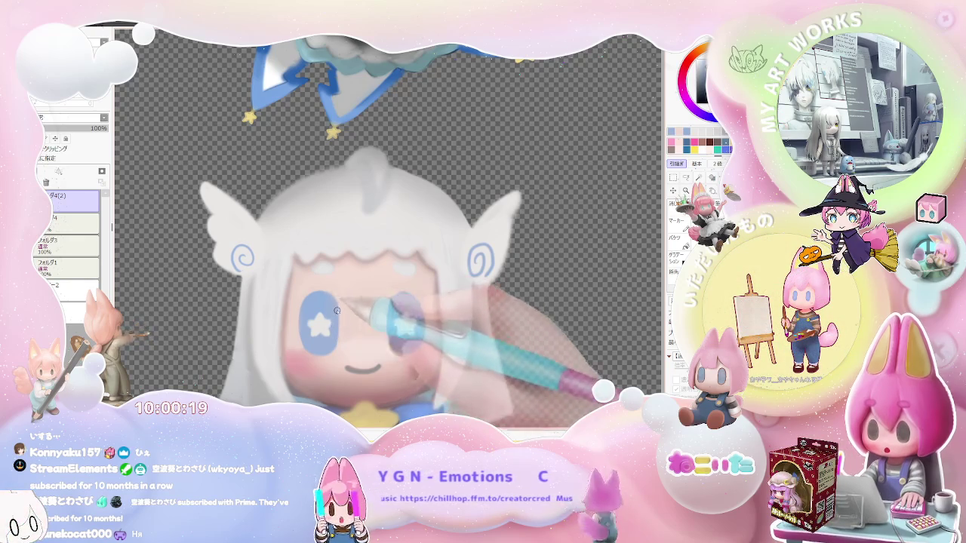
pyautogui.scroll(-2, 333, 310)
pyautogui.scroll(-2, 333, 317)
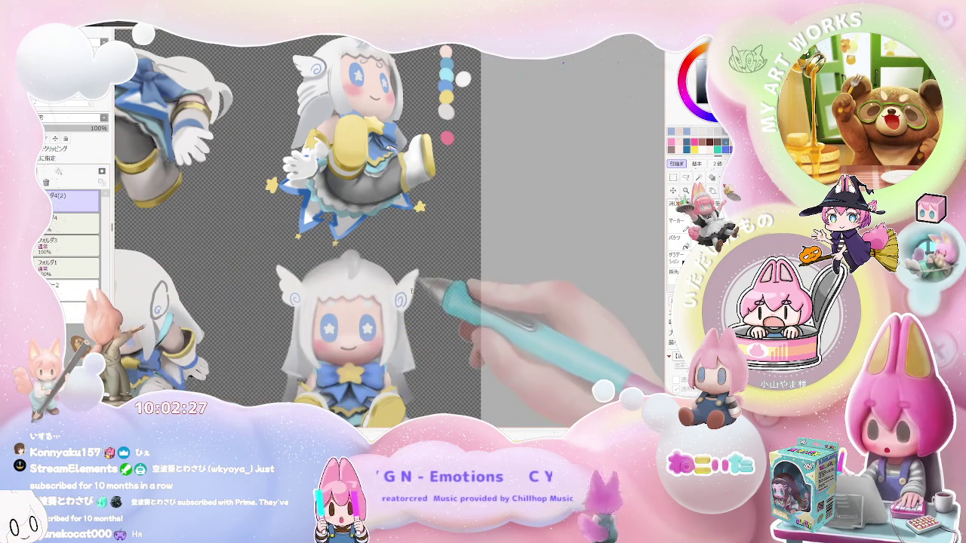
# Step: Zoom in on the ear and raise the brush size to 17
pyautogui.scroll(1, 381, 287)
pyautogui.scroll(1, 382, 288)
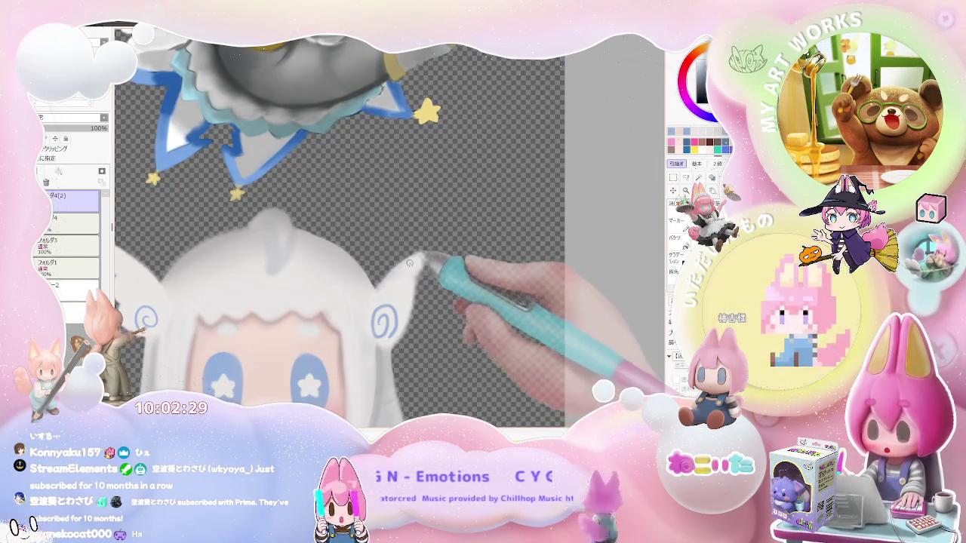
pyautogui.scroll(-2, 381, 288)
pyautogui.press(']')
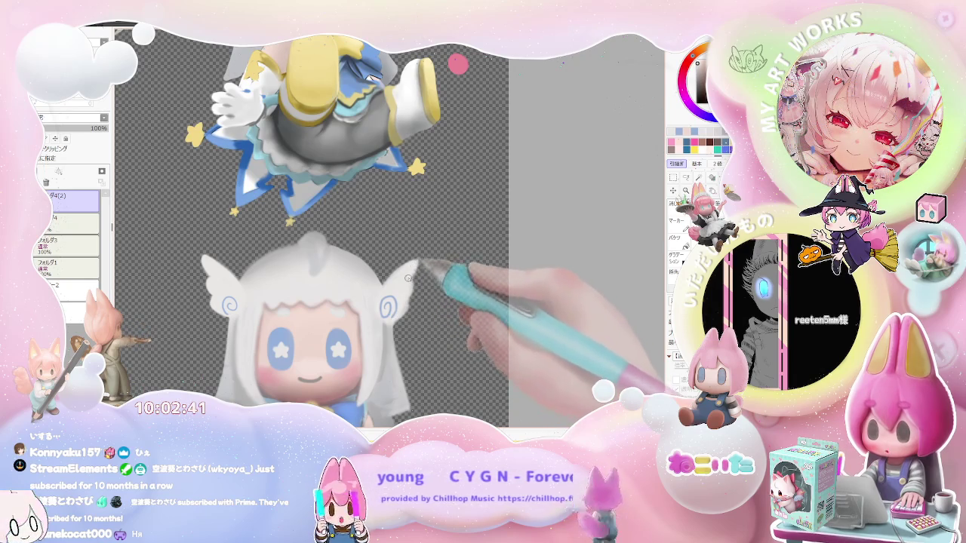
# Step: Zoom out and across the canvas to review the whole multi-angle character sheet
pyautogui.scroll(-2, 412, 268)
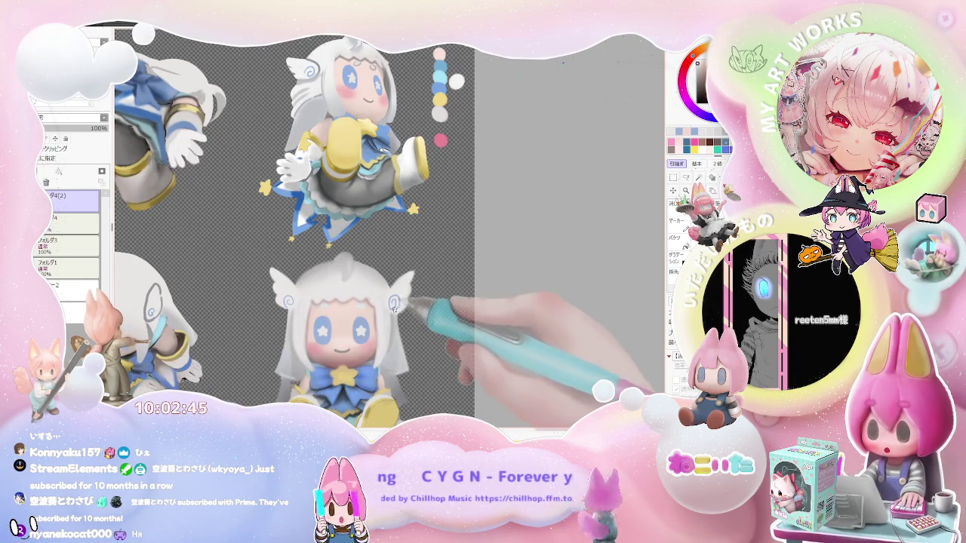
pyautogui.scroll(-1, 412, 304)
pyautogui.scroll(-1, 413, 304)
pyautogui.scroll(1, 413, 303)
pyautogui.scroll(2, 413, 303)
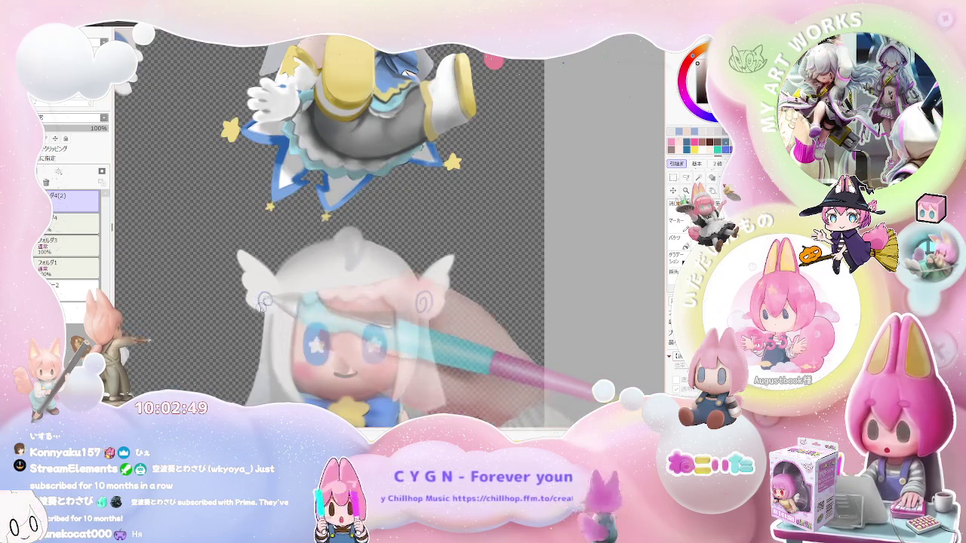
pyautogui.scroll(-2, 287, 301)
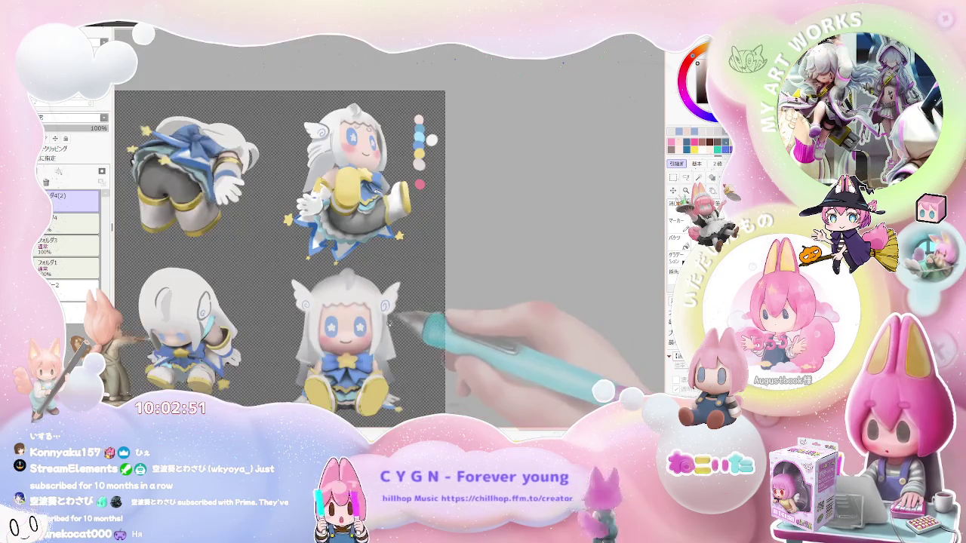
pyautogui.scroll(2, 389, 327)
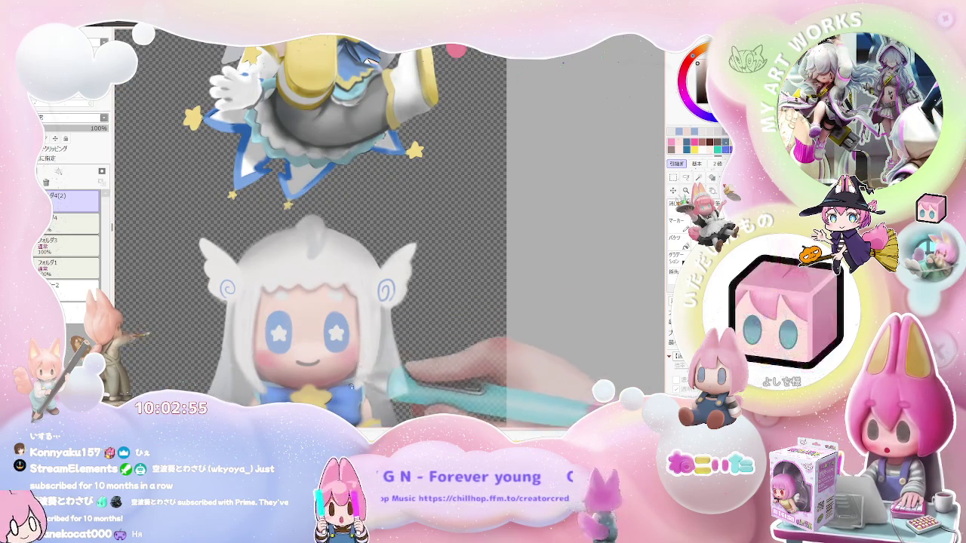
pyautogui.scroll(-2, 362, 340)
pyautogui.scroll(1, 355, 362)
pyautogui.scroll(1, 339, 359)
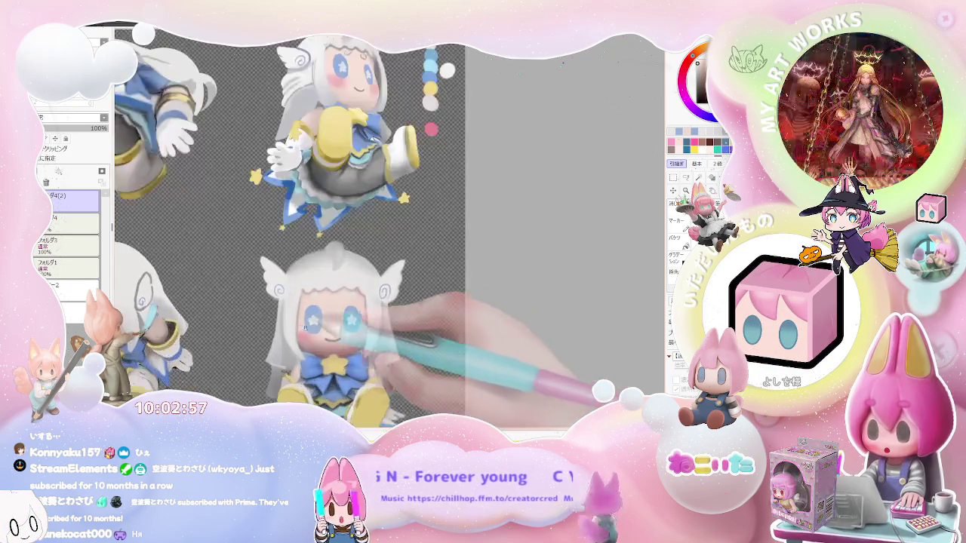
pyautogui.scroll(1, 317, 355)
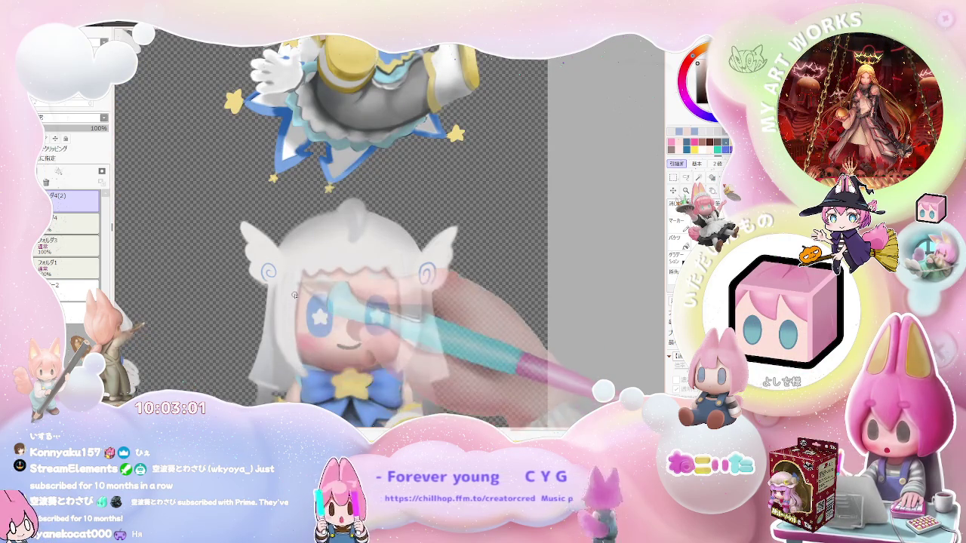
pyautogui.scroll(-2, 294, 294)
pyautogui.scroll(-1, 371, 347)
pyautogui.scroll(-1, 356, 357)
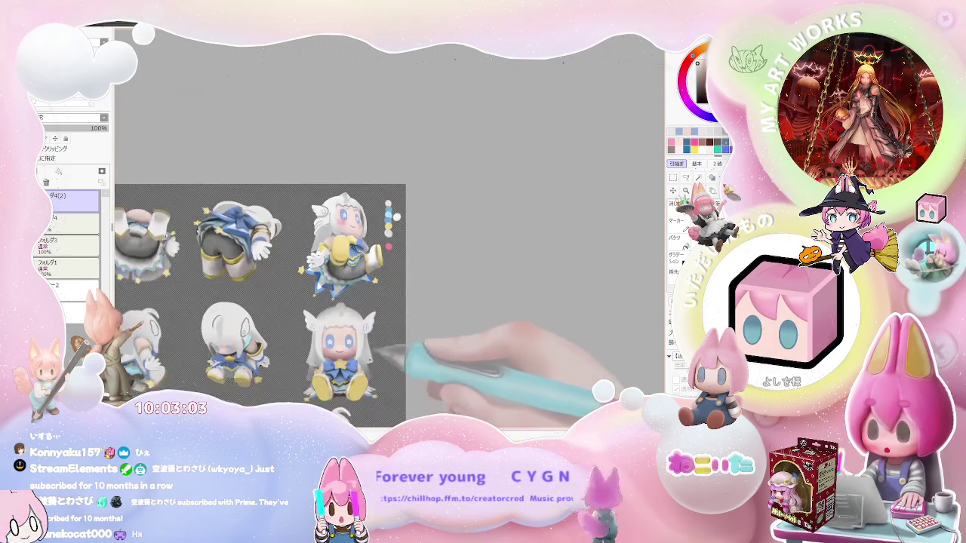
pyautogui.scroll(1, 361, 340)
pyautogui.scroll(2, 365, 316)
pyautogui.scroll(2, 366, 314)
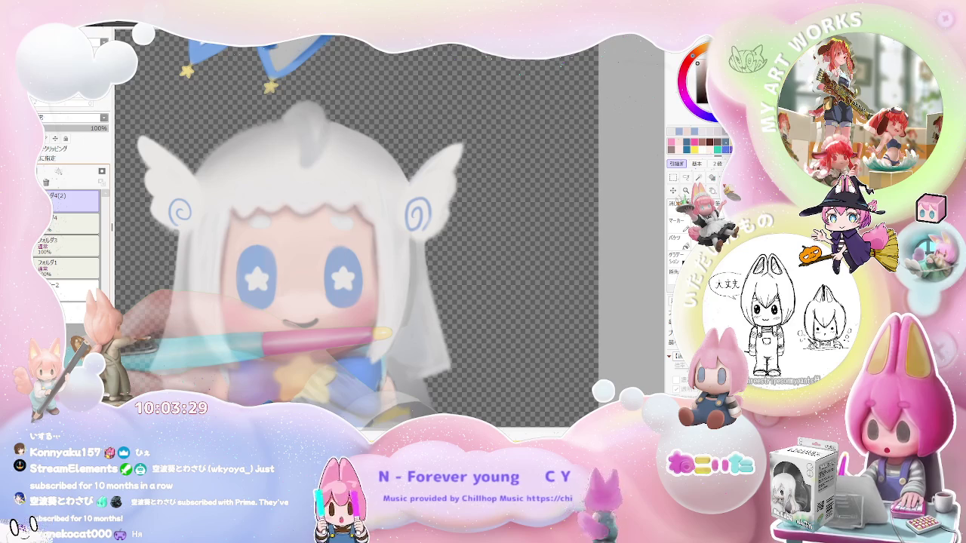
pyautogui.scroll(1, 345, 302)
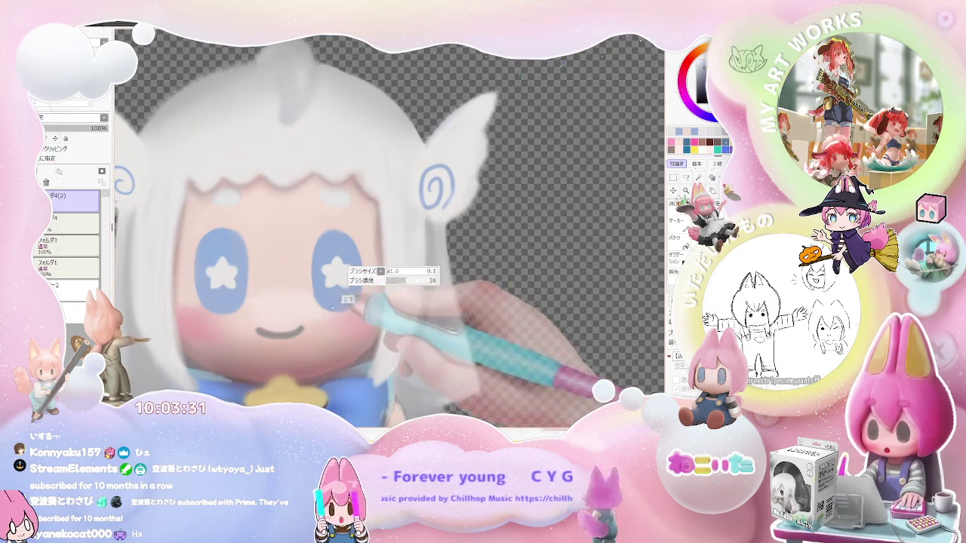
pyautogui.scroll(-1, 347, 310)
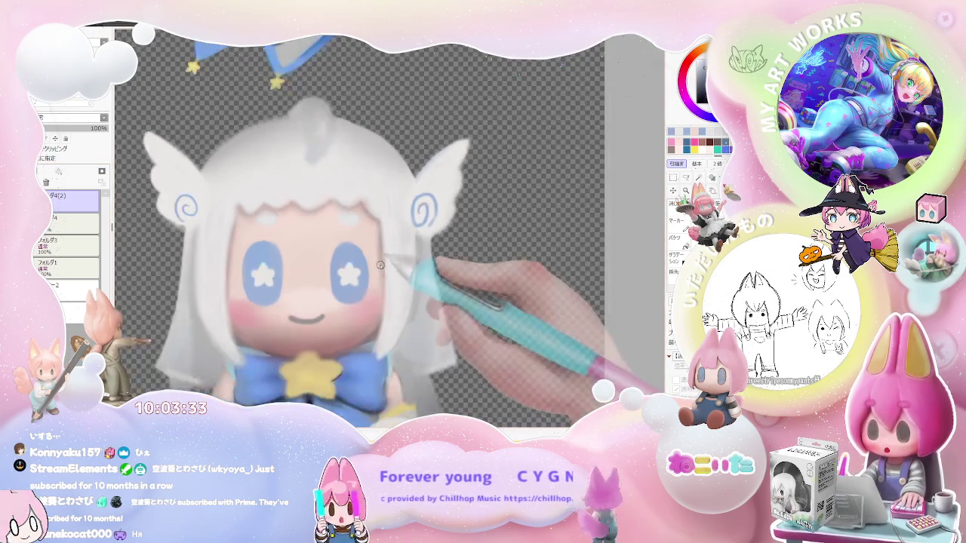
pyautogui.scroll(-1, 381, 298)
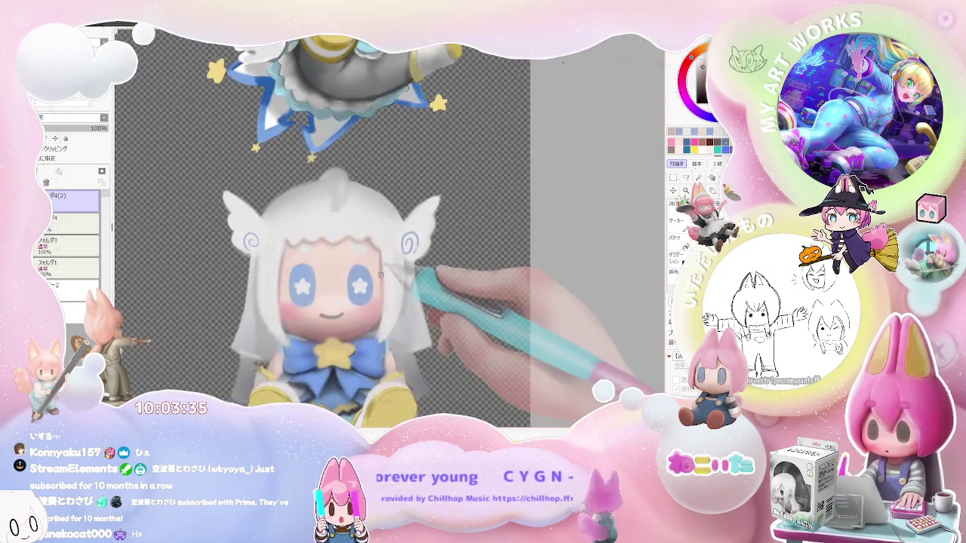
pyautogui.scroll(1, 380, 275)
pyautogui.scroll(1, 340, 286)
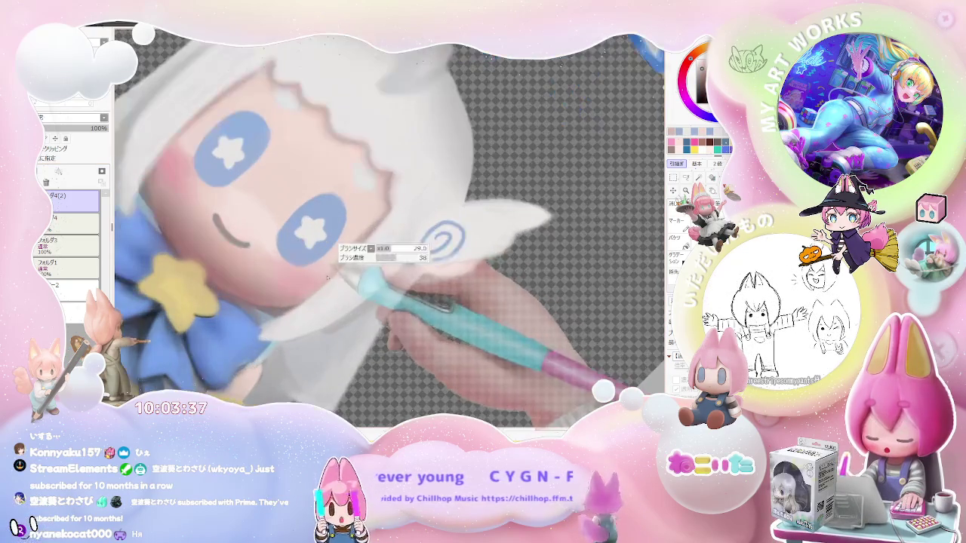
pyautogui.scroll(1, 303, 296)
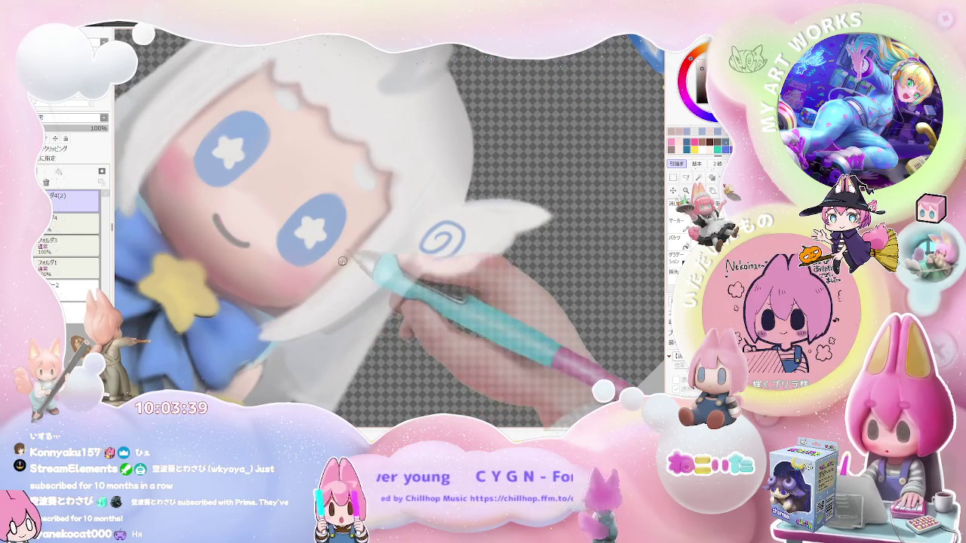
pyautogui.scroll(-1, 325, 272)
pyautogui.scroll(-1, 357, 241)
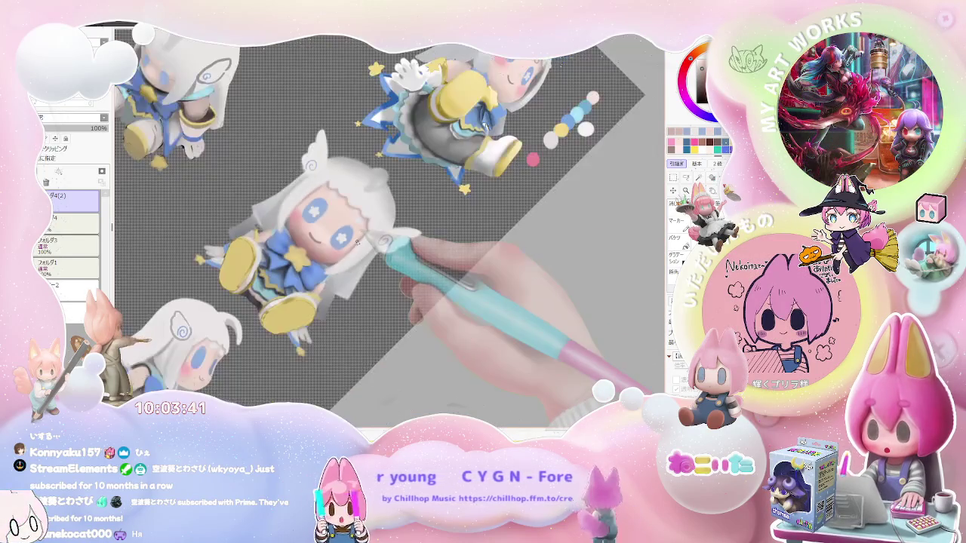
pyautogui.press('Home')
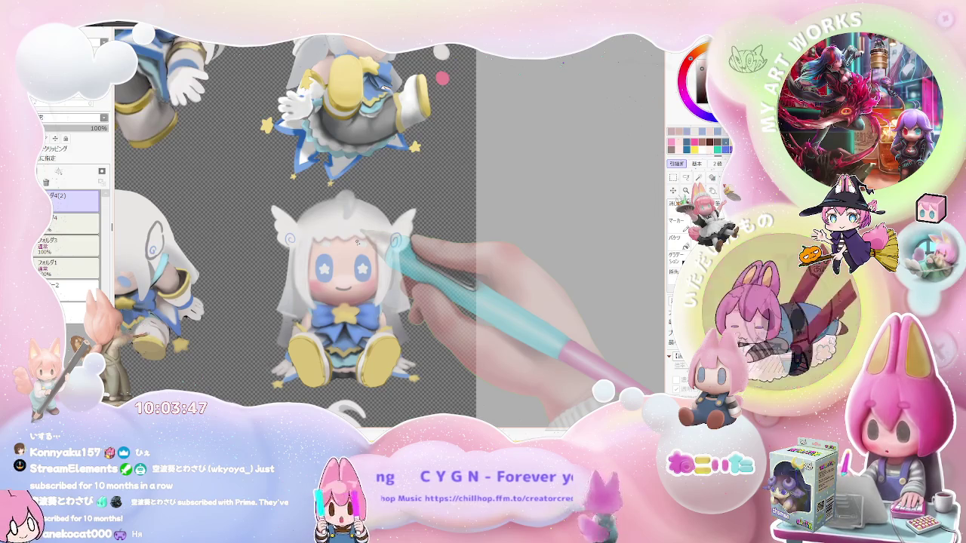
pyautogui.scroll(2, 357, 249)
pyautogui.scroll(2, 355, 272)
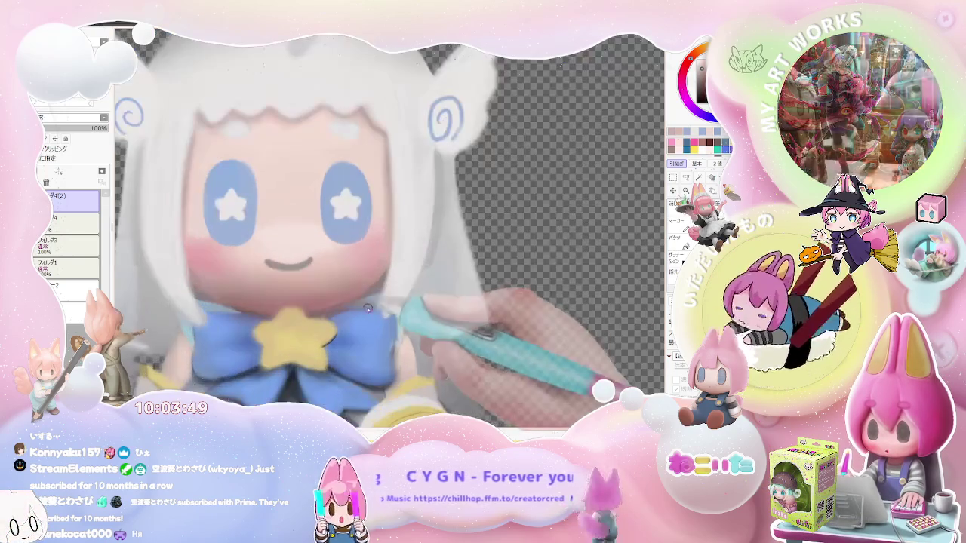
pyautogui.scroll(1, 352, 298)
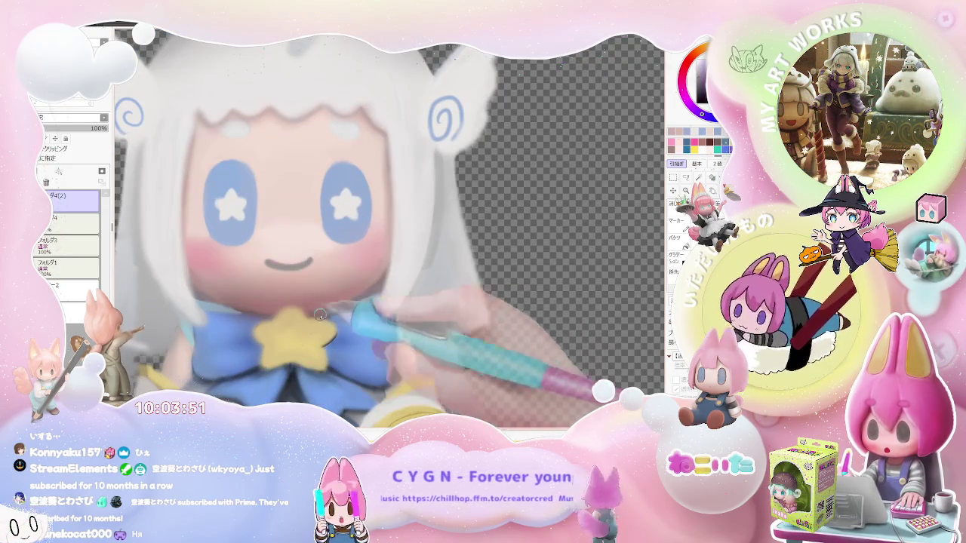
pyautogui.scroll(-1, 344, 307)
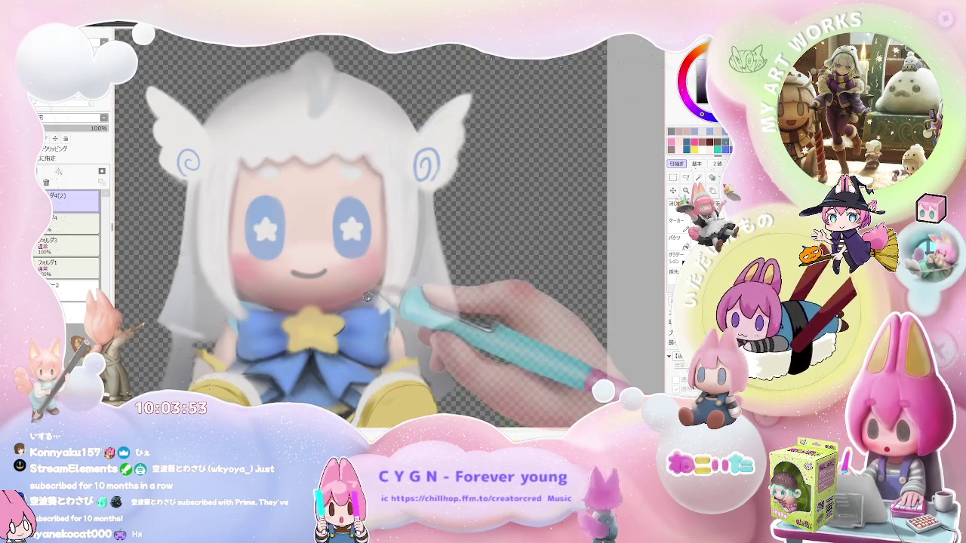
pyautogui.scroll(1, 327, 315)
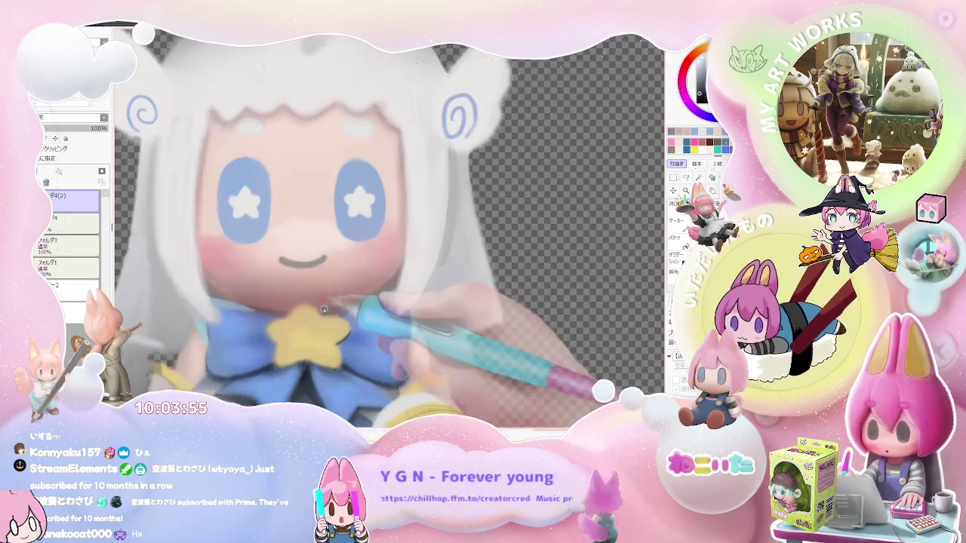
pyautogui.scroll(-2, 365, 293)
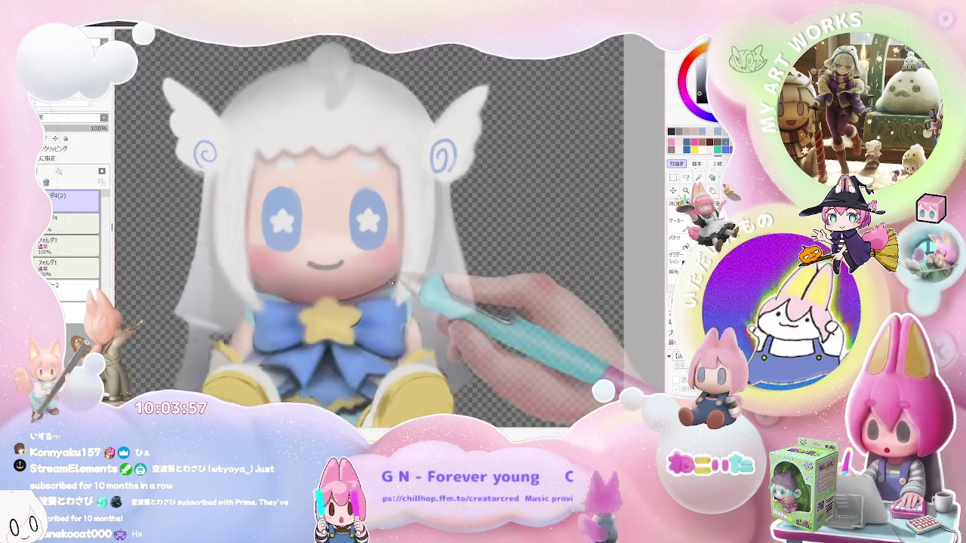
pyautogui.scroll(-2, 365, 292)
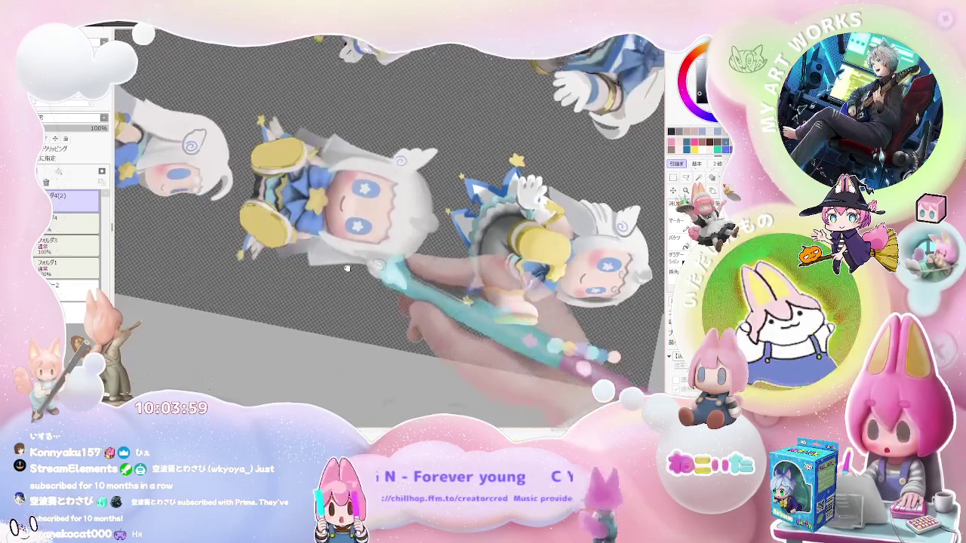
pyautogui.scroll(3, 362, 272)
pyautogui.scroll(2, 302, 249)
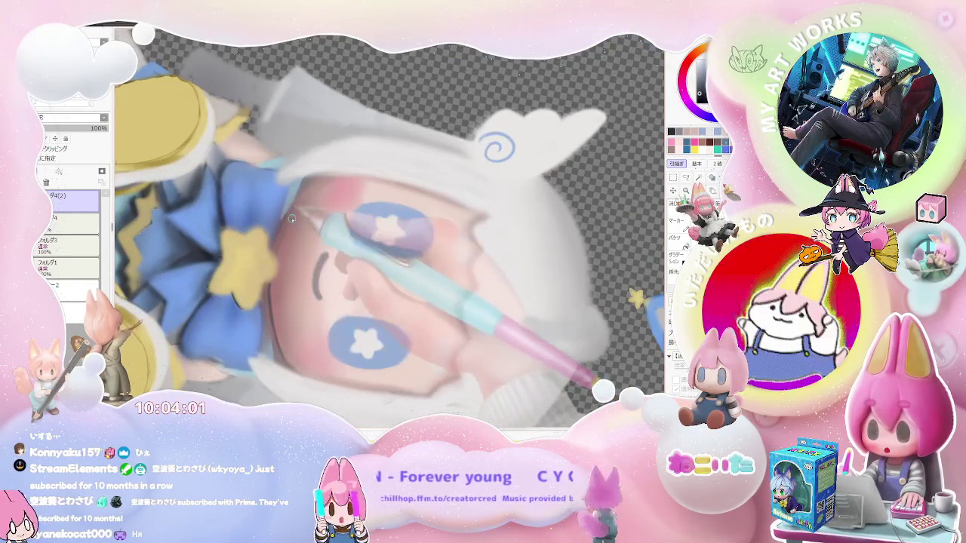
pyautogui.scroll(-2, 334, 179)
pyautogui.scroll(-1, 392, 211)
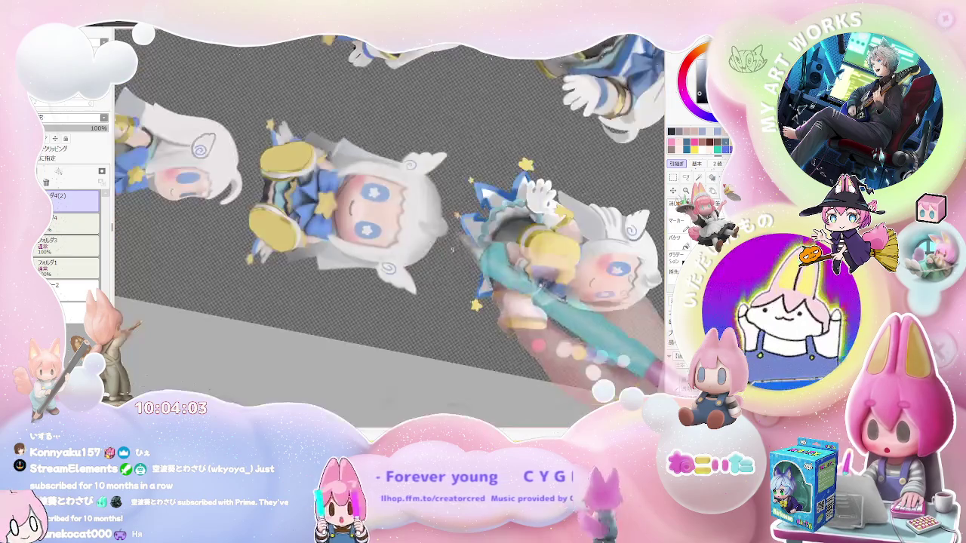
pyautogui.press('End')
pyautogui.press('End')
pyautogui.press('End')
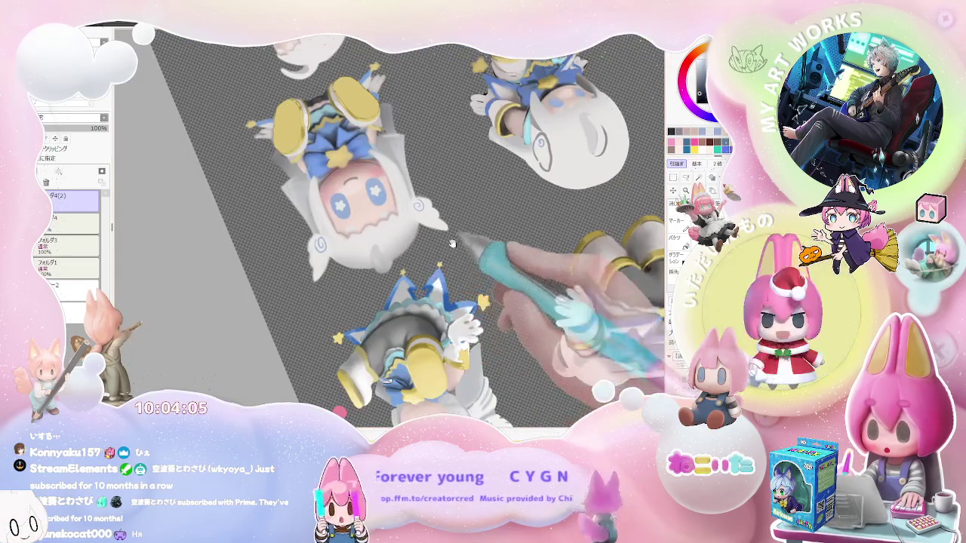
pyautogui.press('End')
pyautogui.scroll(2, 377, 271)
pyautogui.scroll(2, 305, 260)
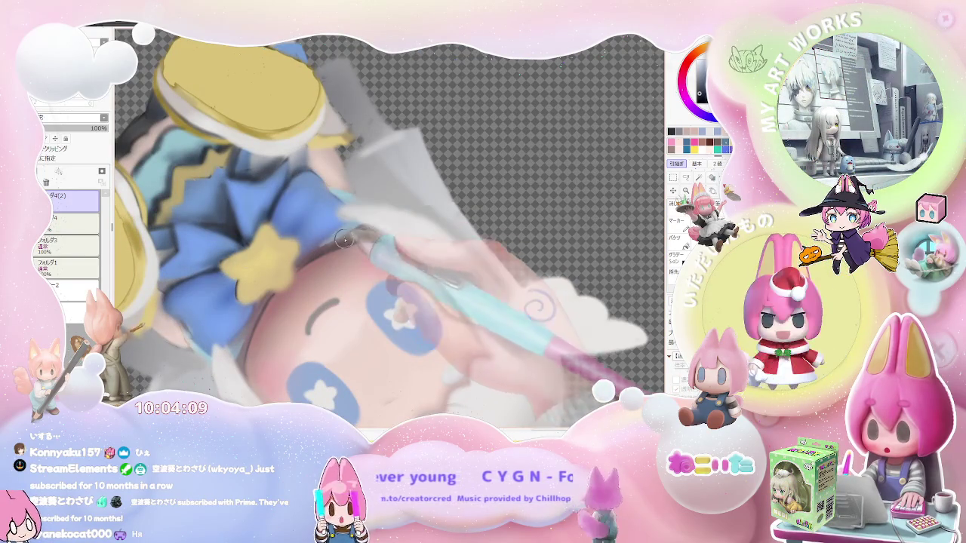
pyautogui.scroll(-2, 373, 235)
pyautogui.press('End')
pyautogui.press('End')
pyautogui.press('End')
pyautogui.press('End')
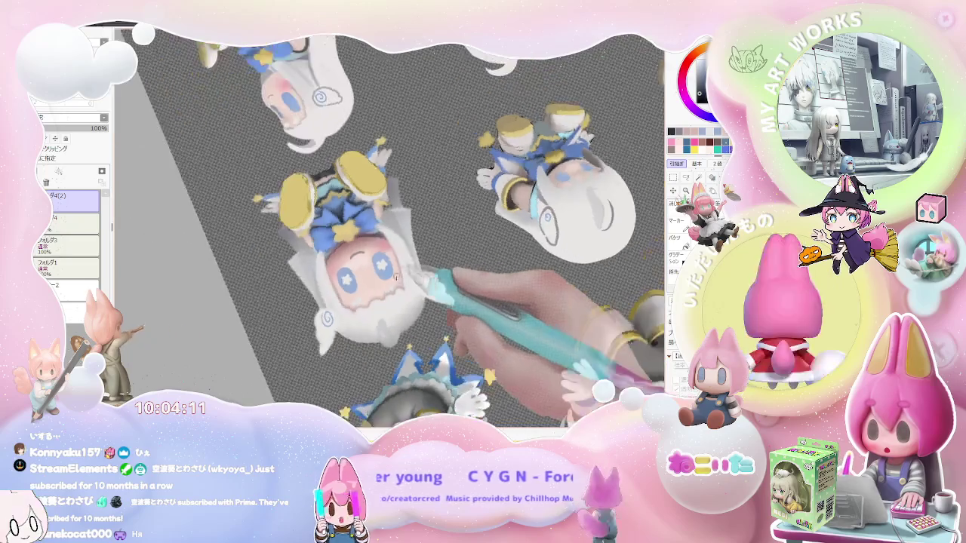
pyautogui.scroll(2, 332, 234)
pyautogui.scroll(2, 317, 241)
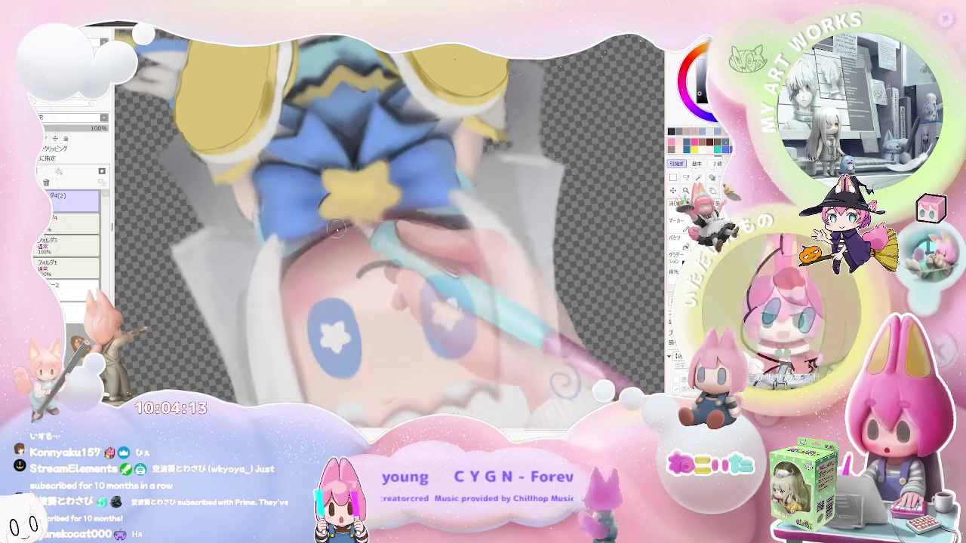
pyautogui.scroll(-1, 325, 237)
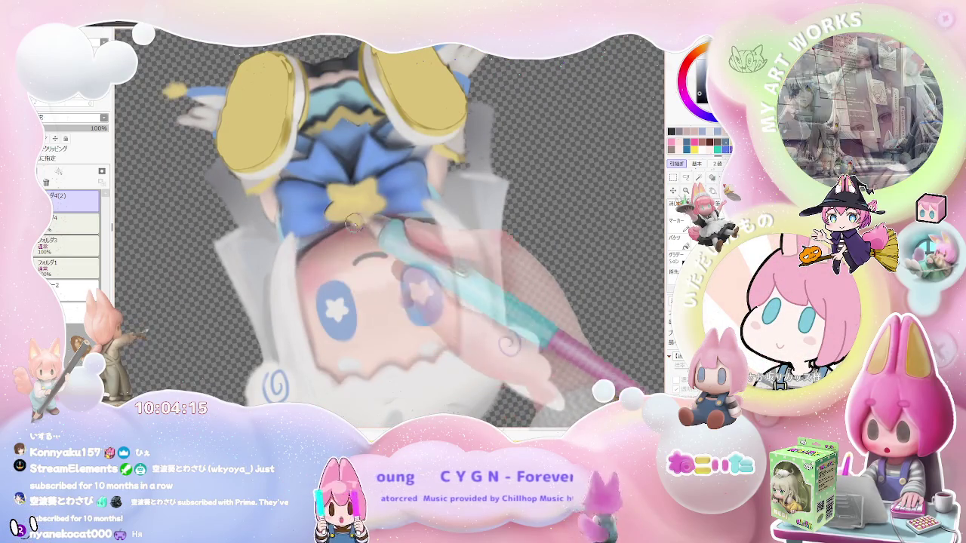
pyautogui.scroll(-3, 299, 259)
pyautogui.scroll(1, 484, 298)
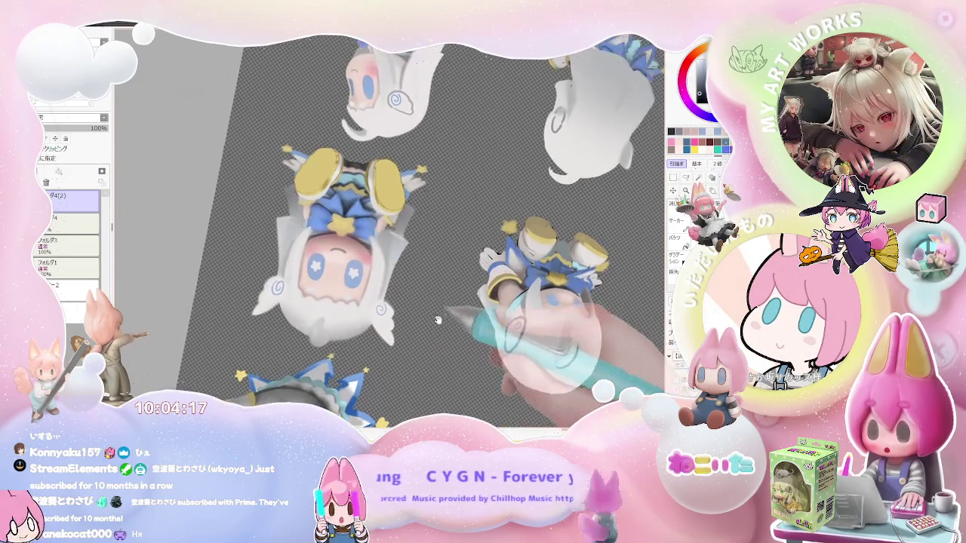
pyautogui.press('Home')
pyautogui.scroll(2, 383, 287)
pyautogui.scroll(2, 333, 242)
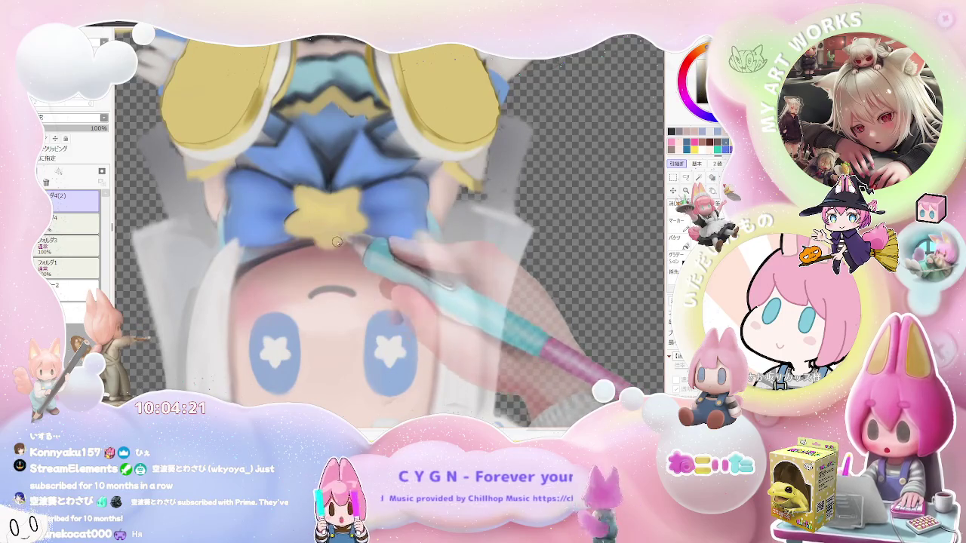
pyautogui.scroll(-1, 375, 245)
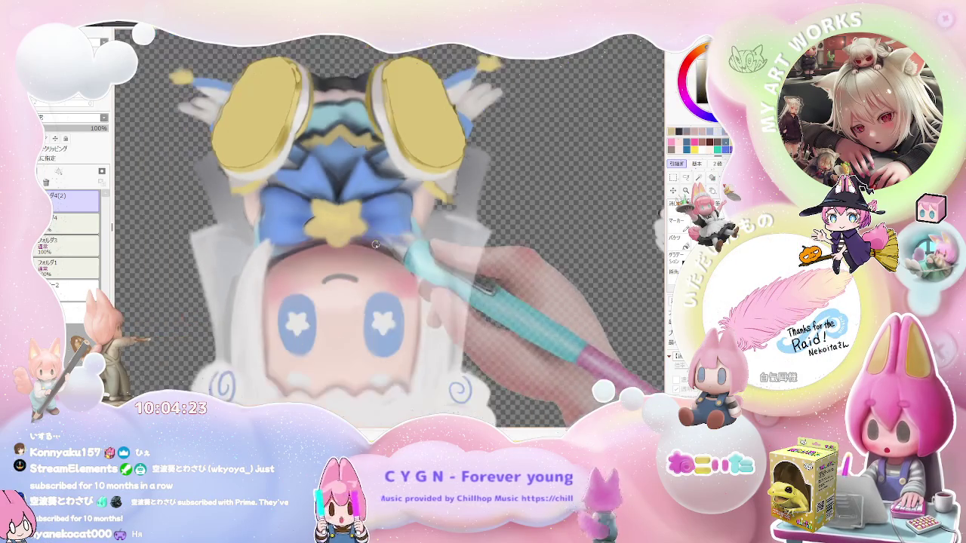
pyautogui.scroll(-2, 376, 244)
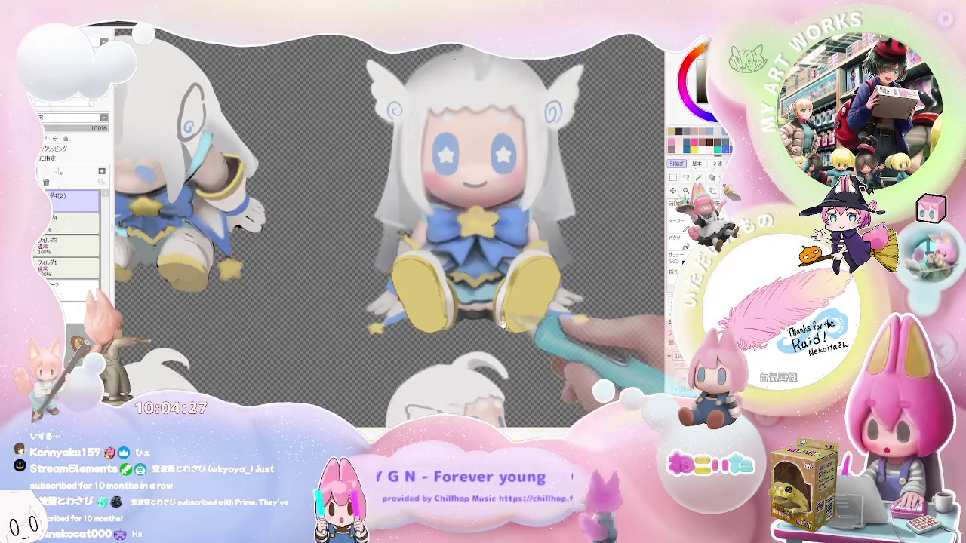
pyautogui.scroll(-2, 397, 367)
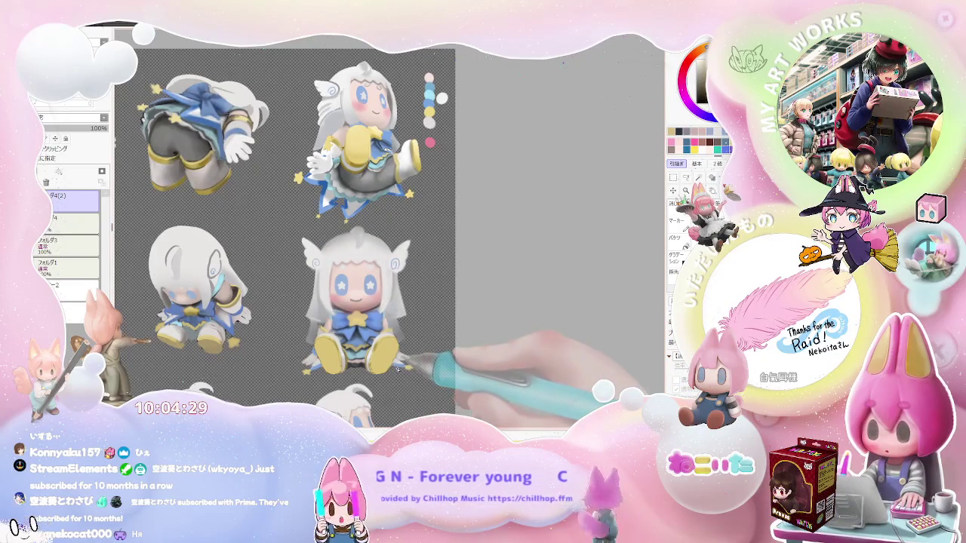
pyautogui.scroll(2, 399, 369)
pyautogui.scroll(3, 370, 332)
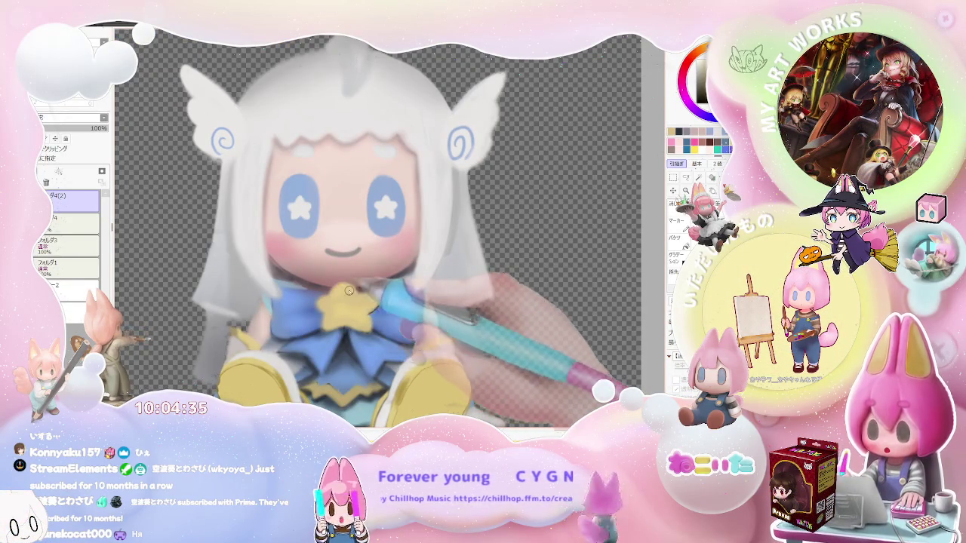
pyautogui.scroll(-1, 351, 292)
pyautogui.scroll(-2, 362, 298)
pyautogui.scroll(-1, 378, 306)
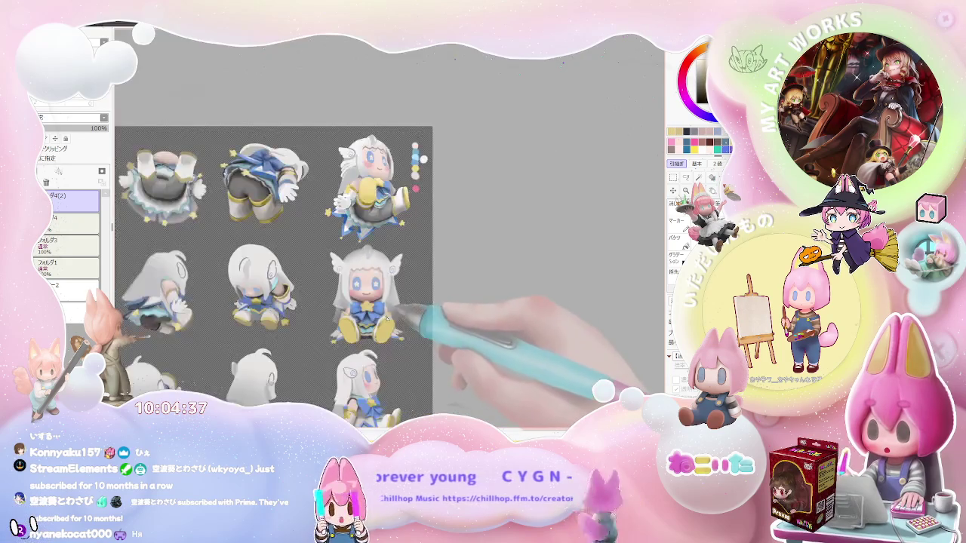
pyautogui.scroll(-1, 393, 312)
pyautogui.scroll(1, 385, 321)
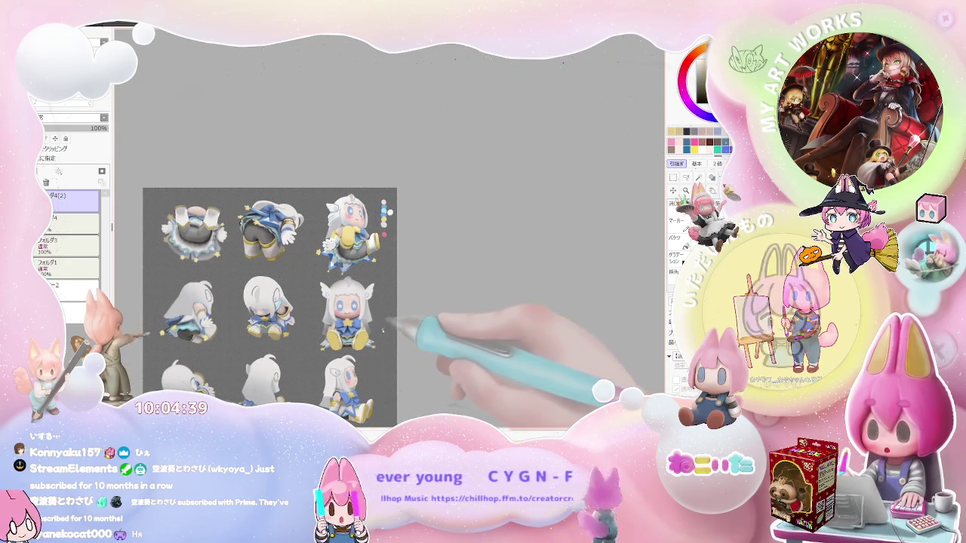
pyautogui.scroll(1, 366, 331)
pyautogui.scroll(2, 362, 335)
pyautogui.scroll(2, 332, 317)
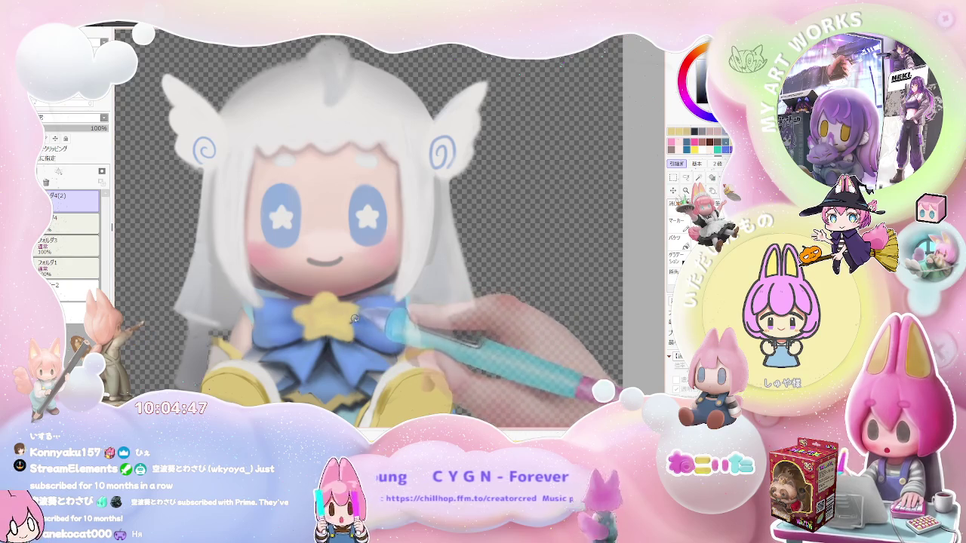
pyautogui.press('[')
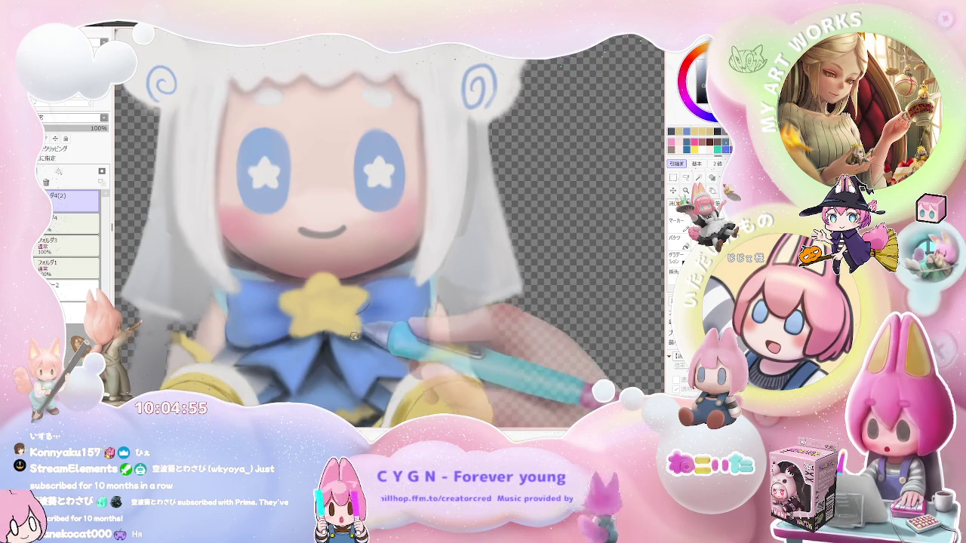
pyautogui.scroll(-2, 357, 338)
pyautogui.scroll(-2, 365, 334)
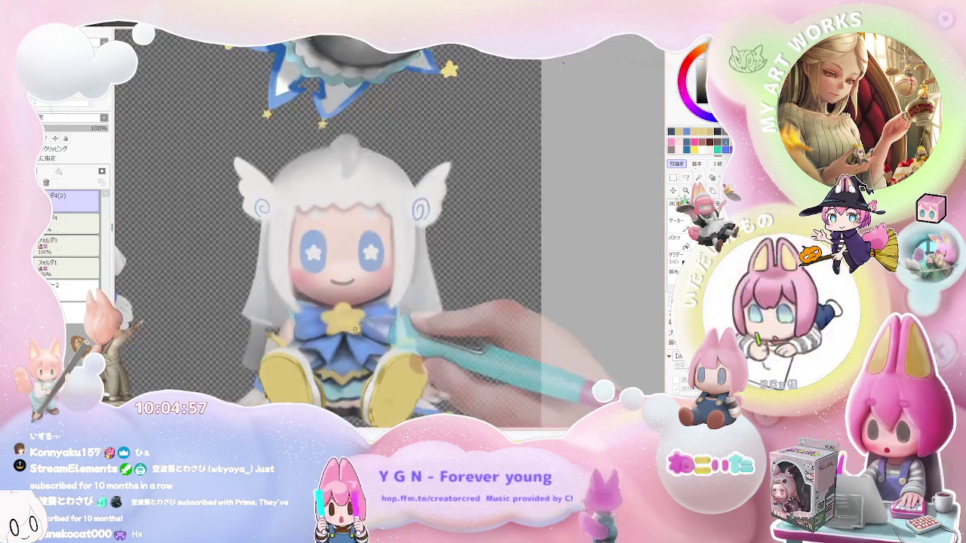
pyautogui.scroll(-1, 363, 330)
pyautogui.scroll(-1, 363, 324)
pyautogui.scroll(-1, 363, 324)
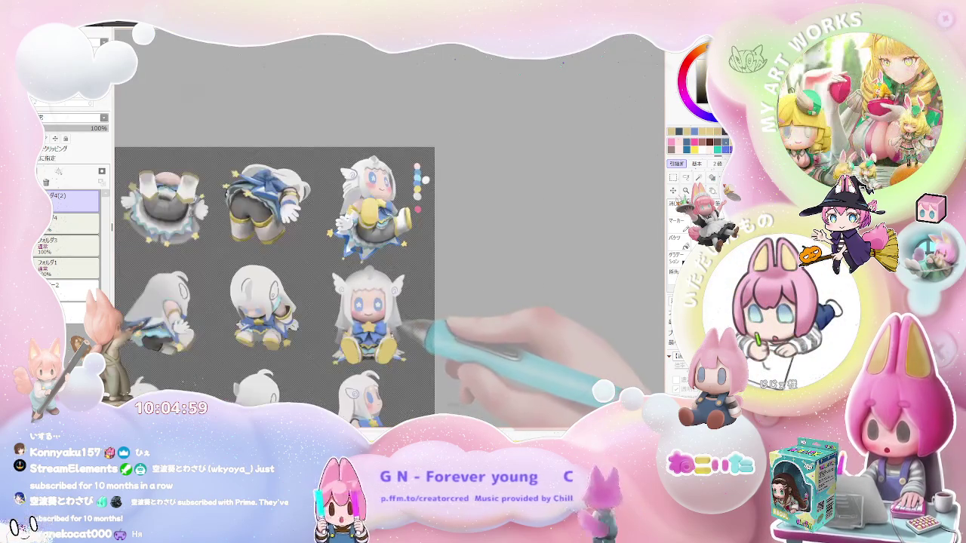
pyautogui.scroll(1, 381, 332)
pyautogui.scroll(1, 377, 330)
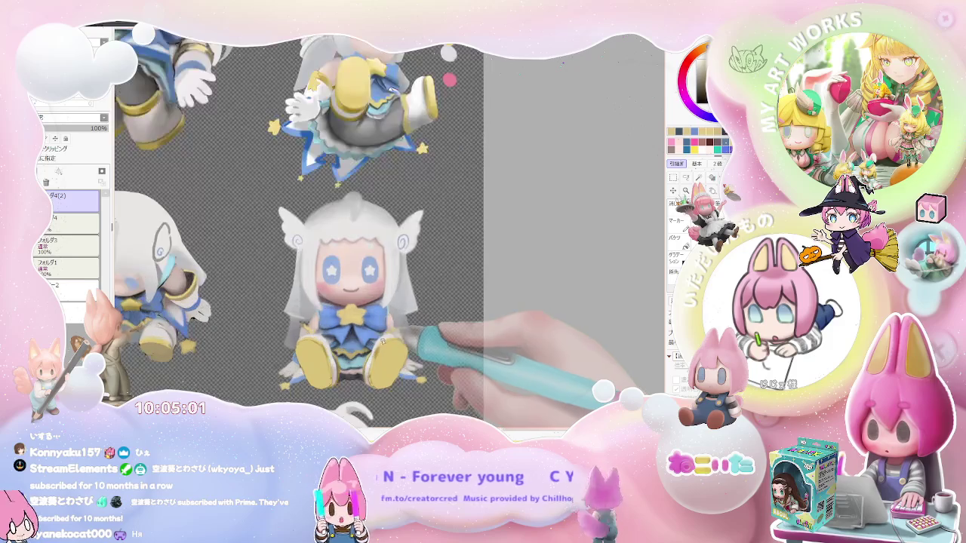
pyautogui.scroll(1, 373, 328)
pyautogui.scroll(1, 354, 325)
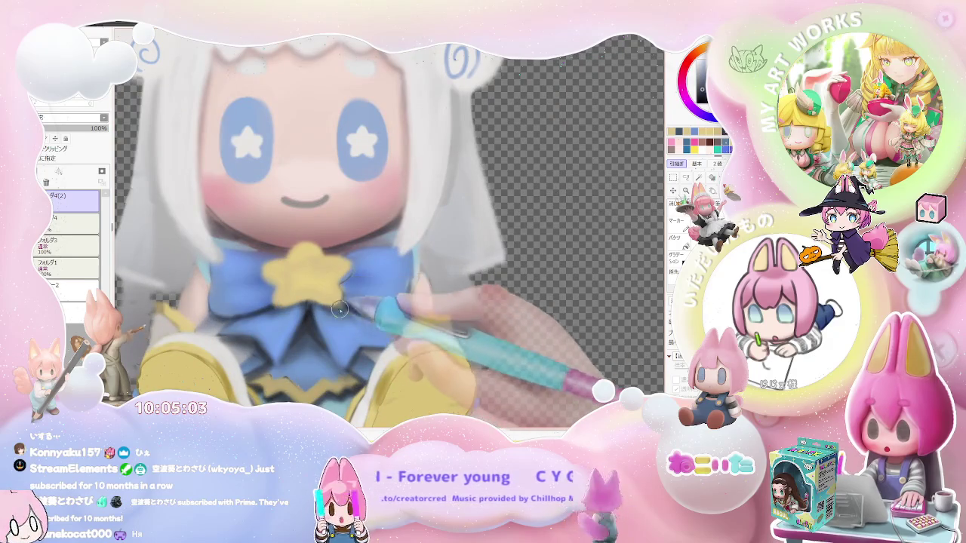
pyautogui.scroll(-1, 344, 304)
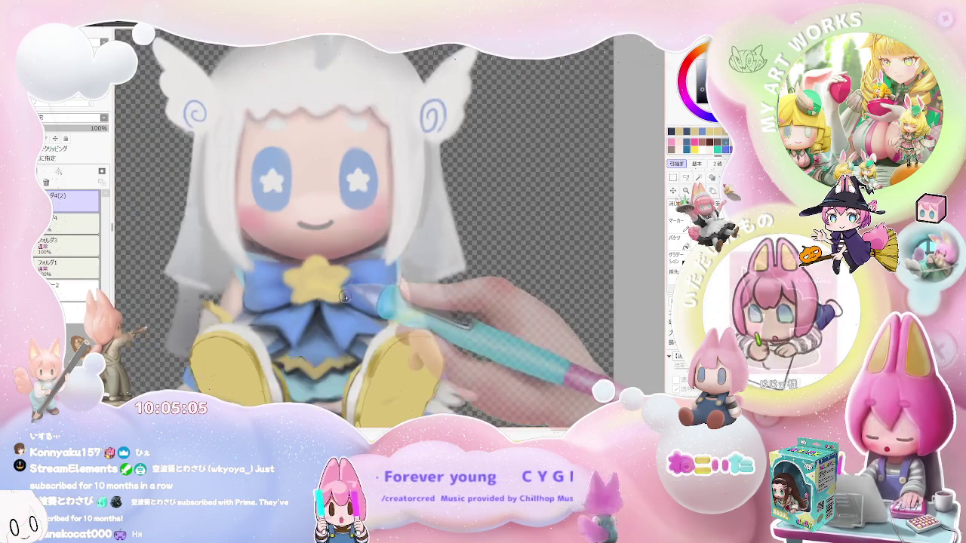
pyautogui.scroll(-1, 348, 306)
pyautogui.scroll(1, 358, 305)
pyautogui.scroll(1, 339, 279)
pyautogui.scroll(1, 317, 249)
pyautogui.scroll(1, 298, 227)
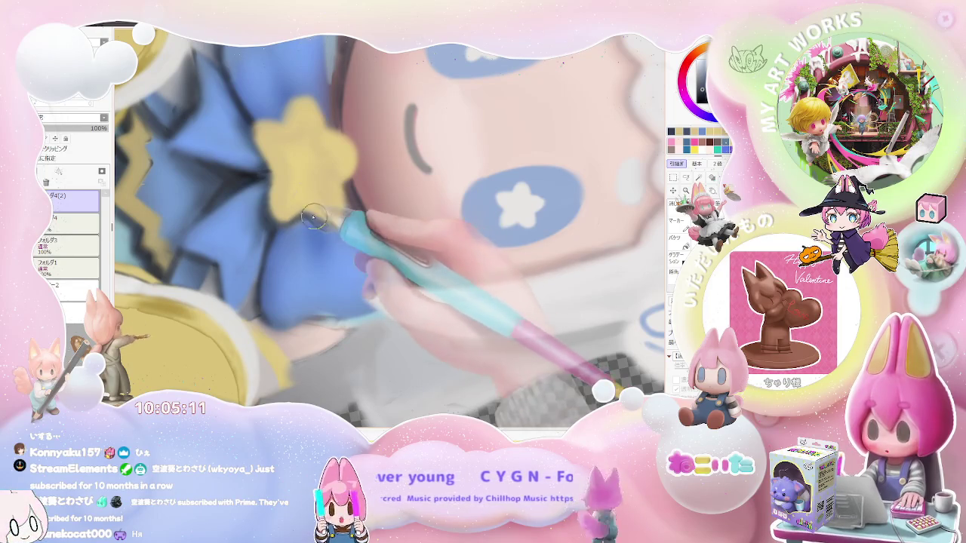
pyautogui.scroll(-2, 350, 204)
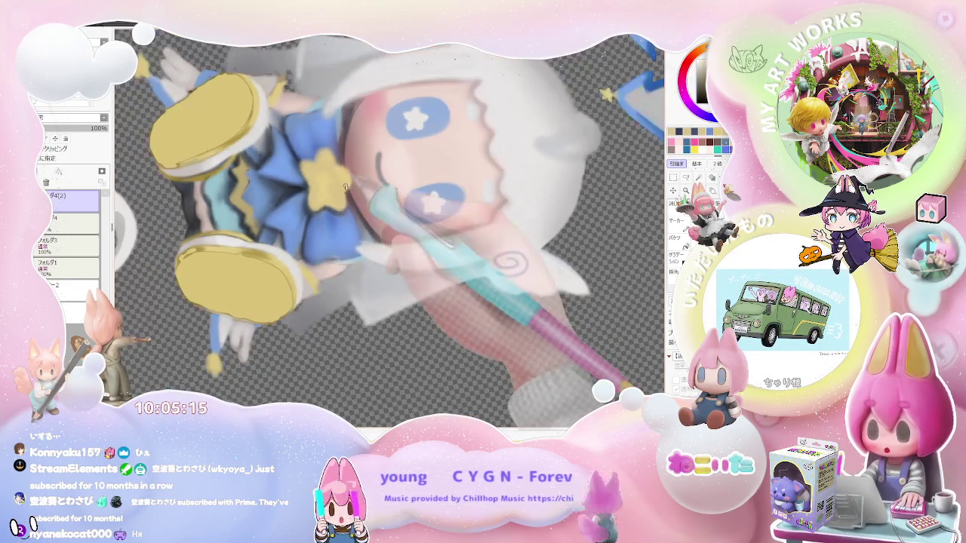
pyautogui.scroll(-2, 344, 191)
pyautogui.scroll(-2, 362, 212)
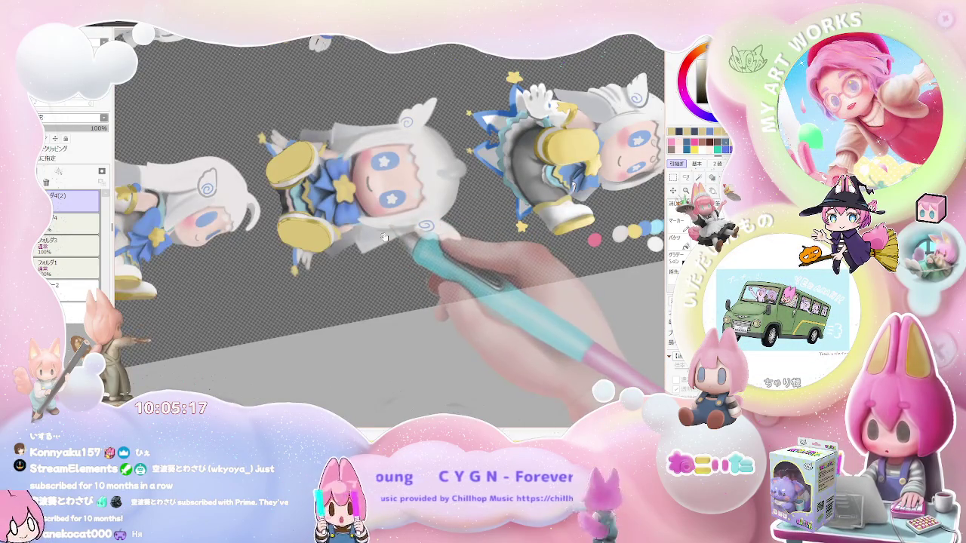
pyautogui.scroll(1, 384, 237)
pyautogui.scroll(1, 370, 236)
pyautogui.scroll(1, 340, 232)
pyautogui.scroll(2, 312, 230)
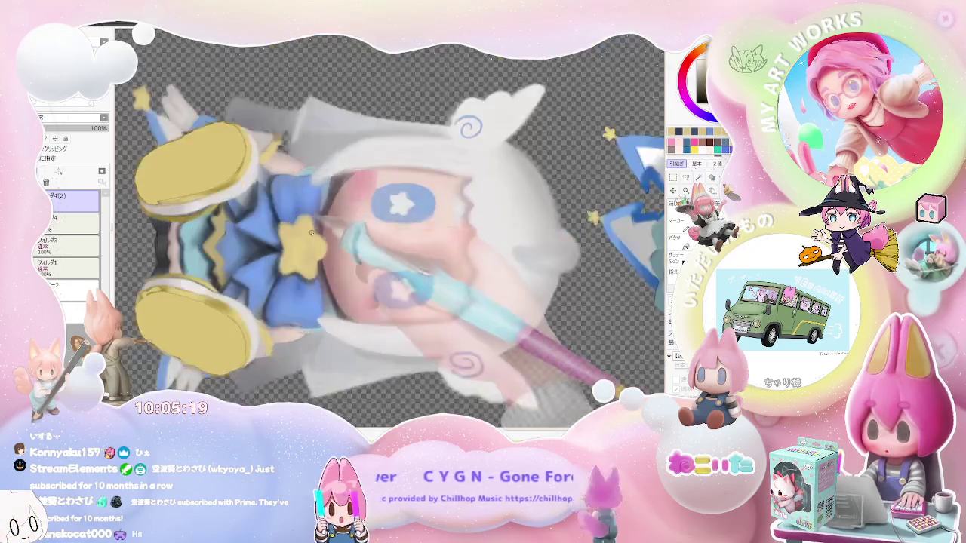
pyautogui.scroll(2, 311, 232)
pyautogui.moveTo(290, 257); pyautogui.dragTo(313, 239)
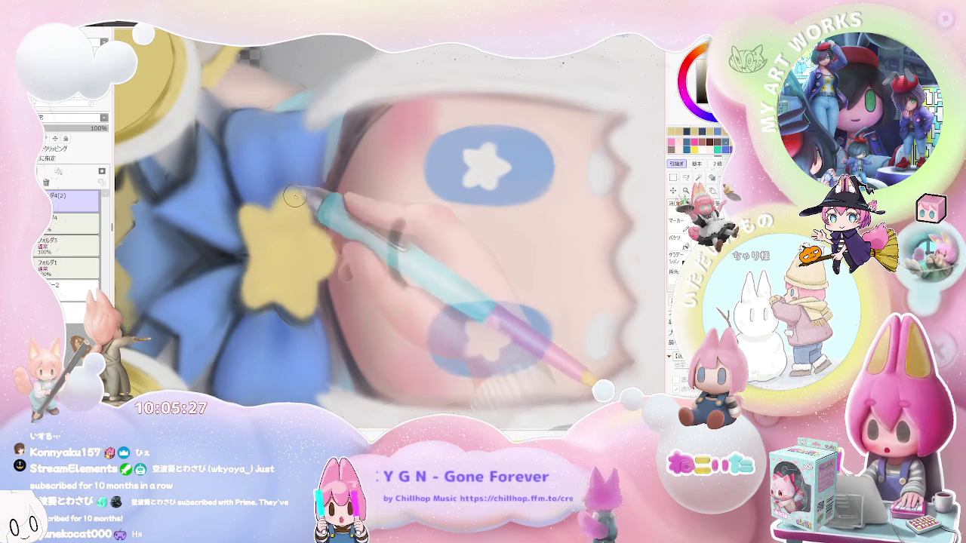
pyautogui.press('-')
pyautogui.press('-')
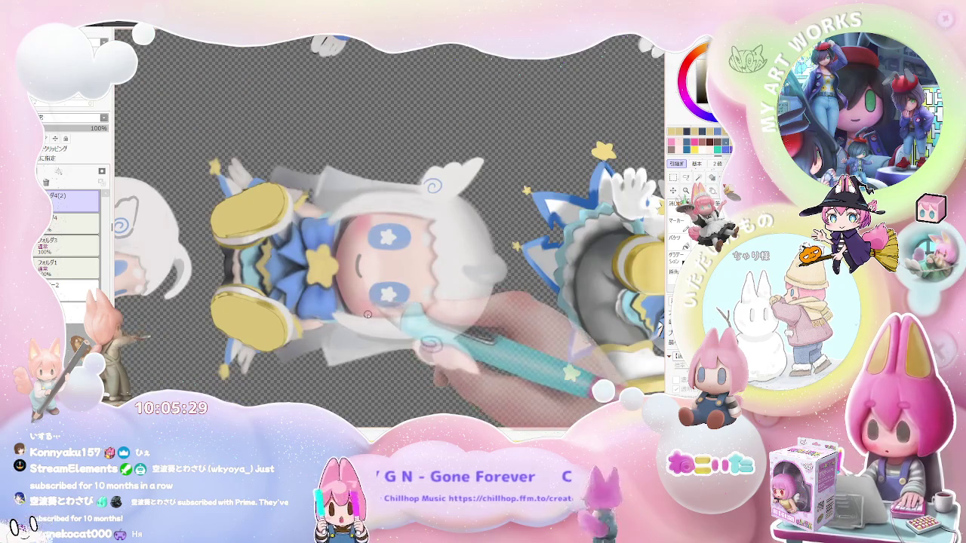
pyautogui.press('Delete')
pyautogui.press('Delete')
pyautogui.press('Delete')
pyautogui.press('Delete')
pyautogui.press('Delete')
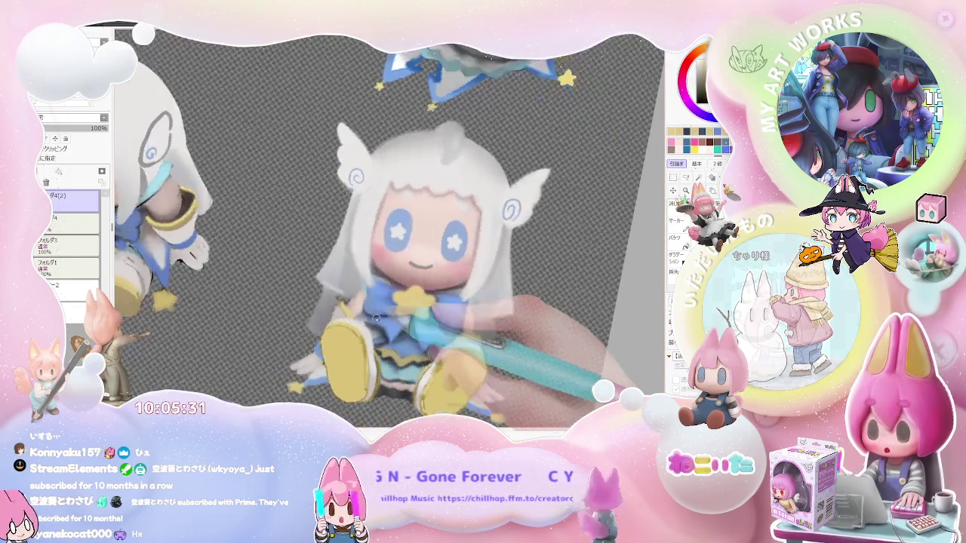
pyautogui.press('Delete')
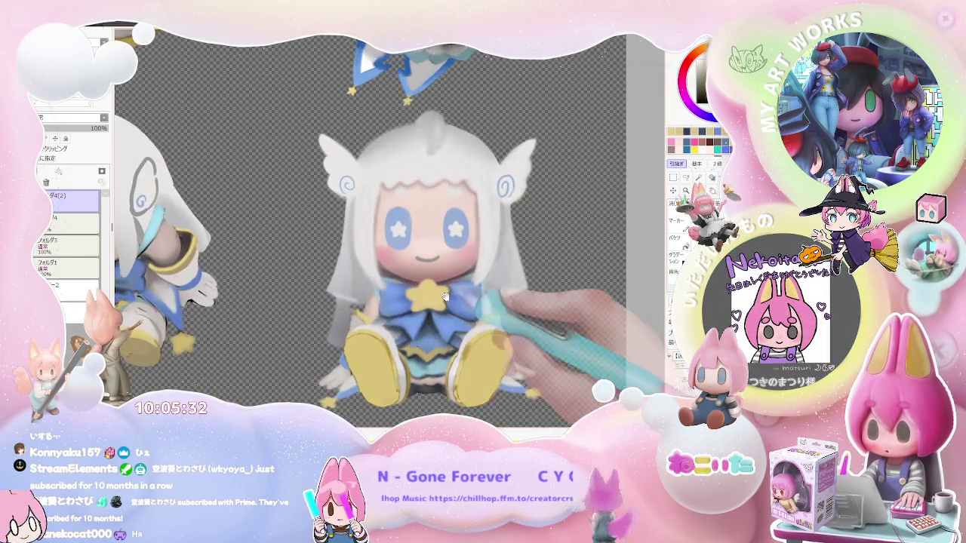
pyautogui.press('+')
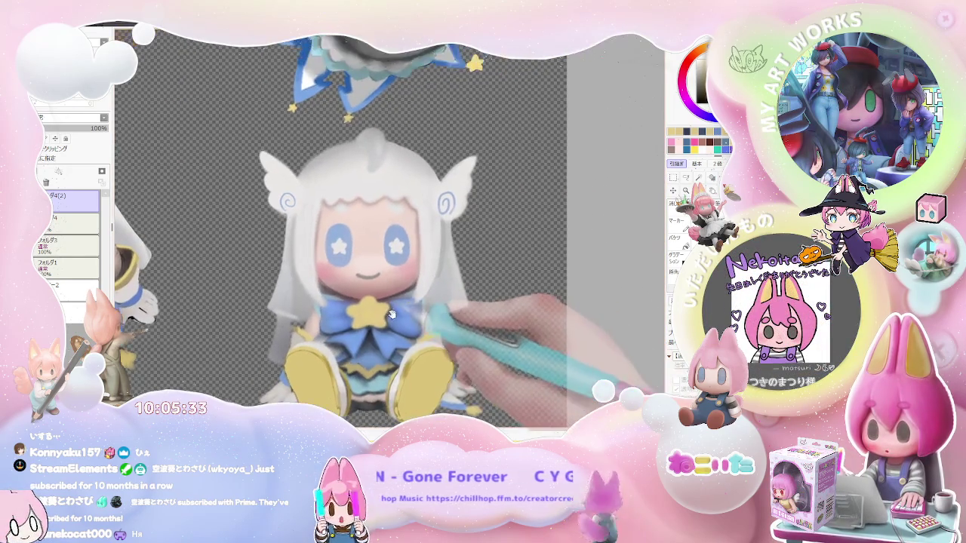
pyautogui.press('+')
pyautogui.press('+')
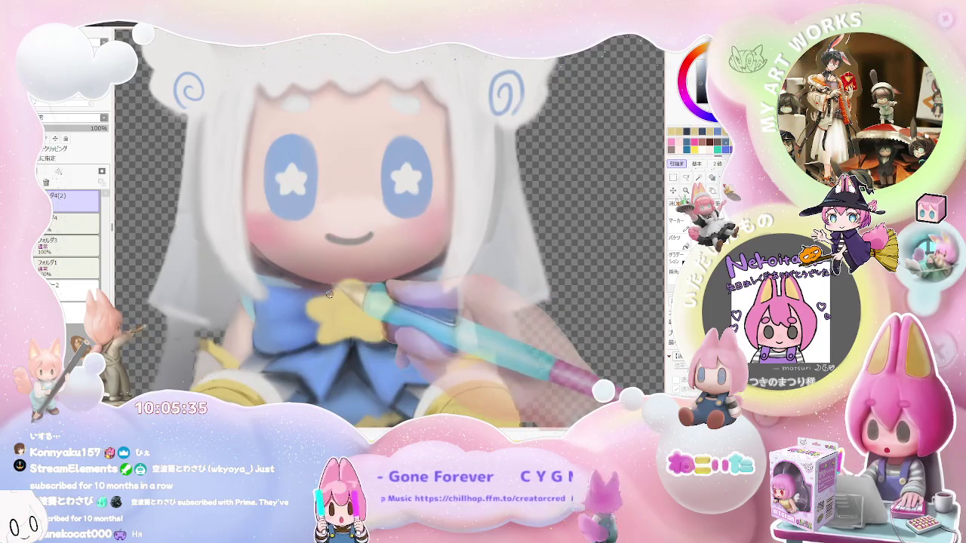
pyautogui.press('-')
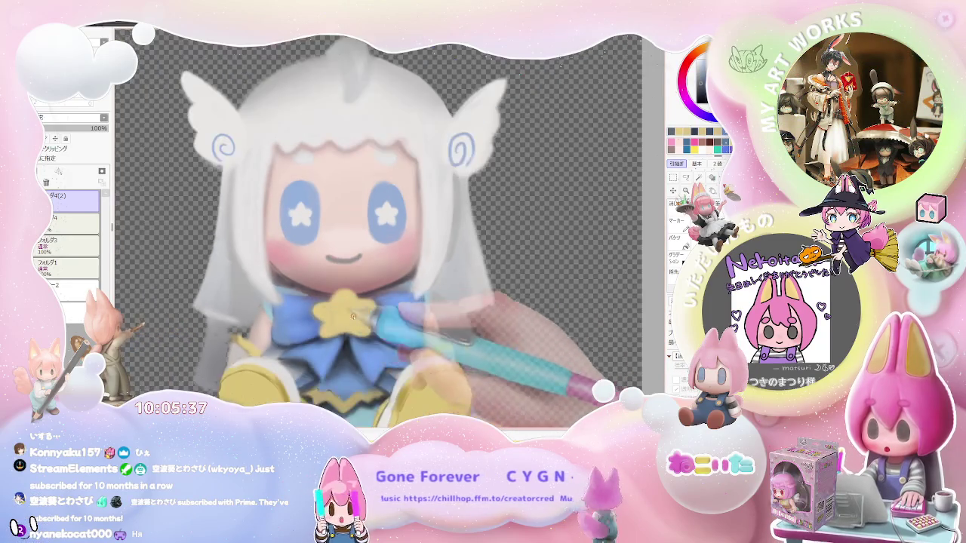
pyautogui.press('-')
pyautogui.press('+')
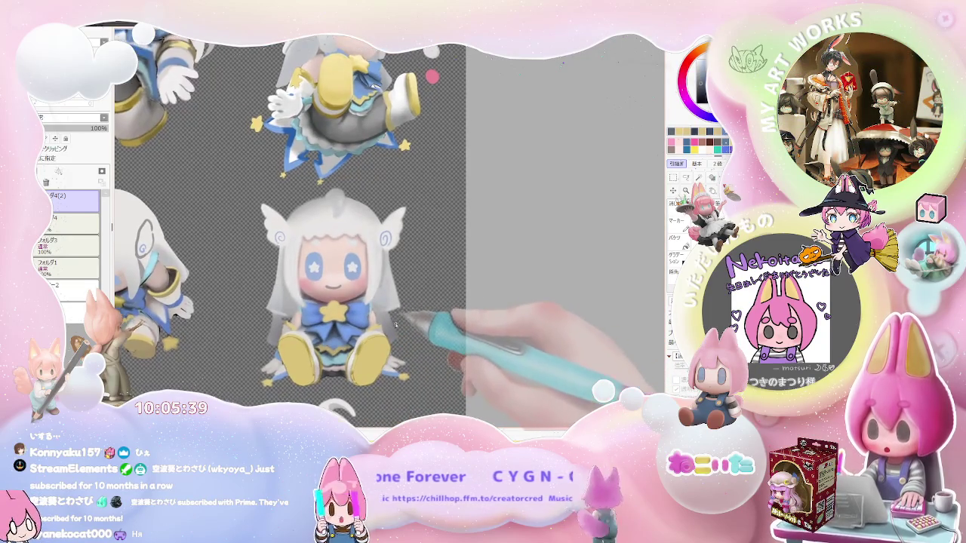
pyautogui.press('Delete')
pyautogui.press('Delete')
pyautogui.press('+')
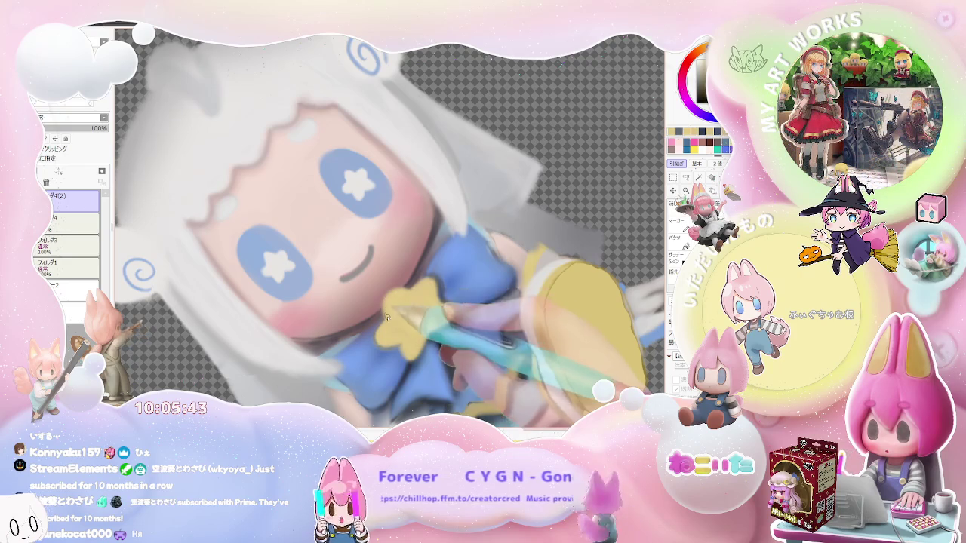
pyautogui.press('End')
pyautogui.press('-')
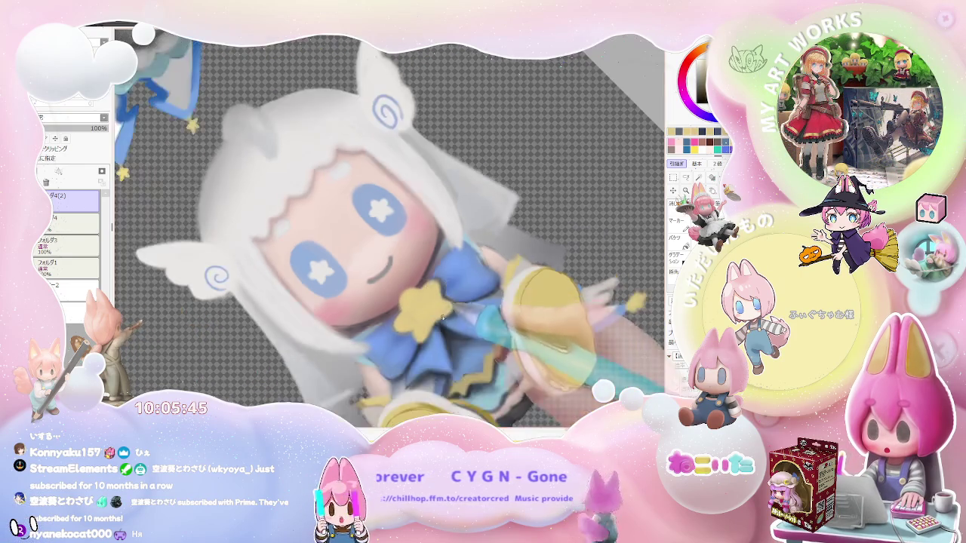
pyautogui.press('End')
pyautogui.press('-')
pyautogui.press('-')
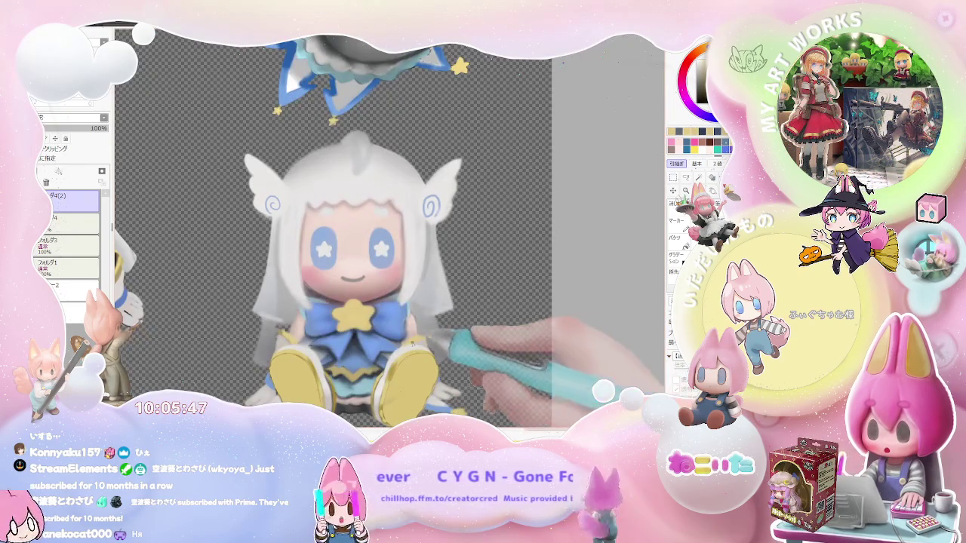
pyautogui.press('+')
pyautogui.press('+')
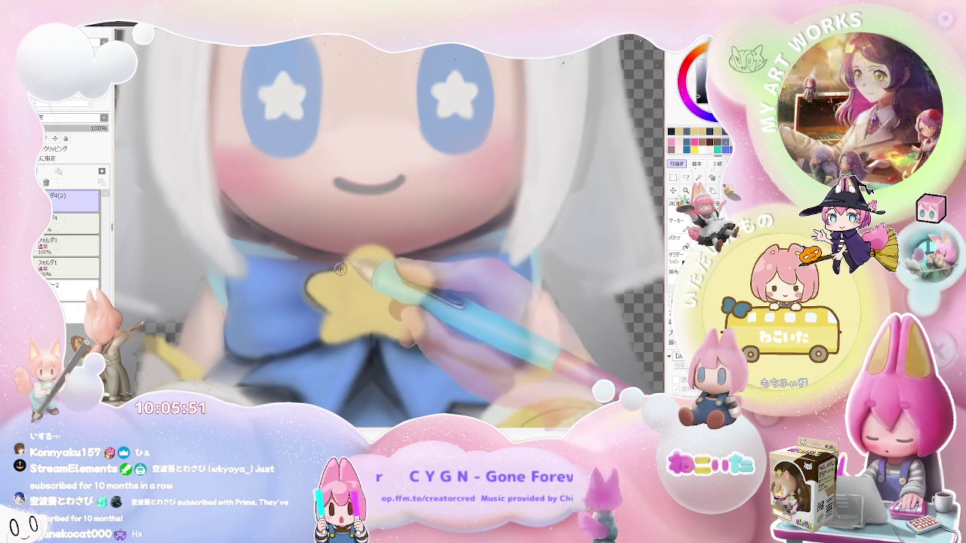
pyautogui.press('-')
pyautogui.press('-')
pyautogui.press('-')
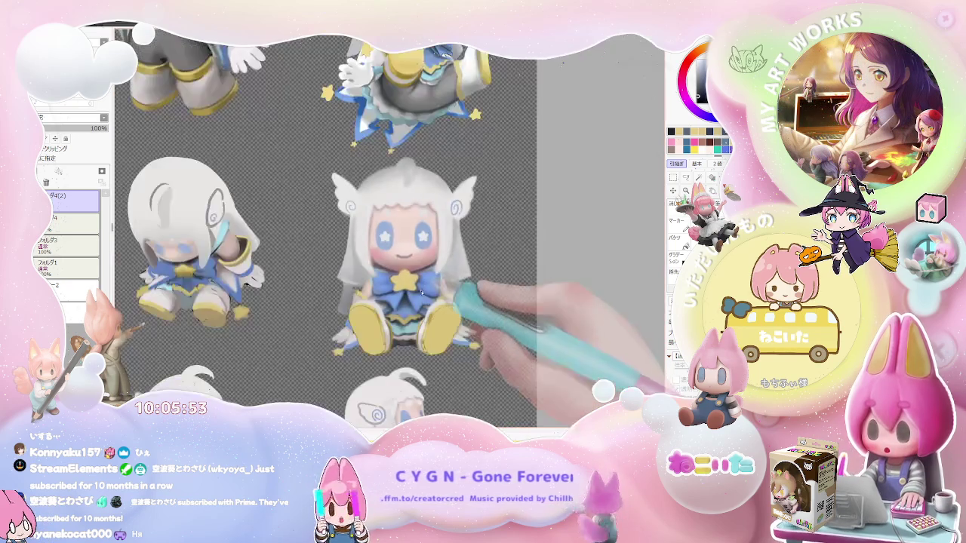
pyautogui.press('-')
pyautogui.press('End')
pyautogui.press('End')
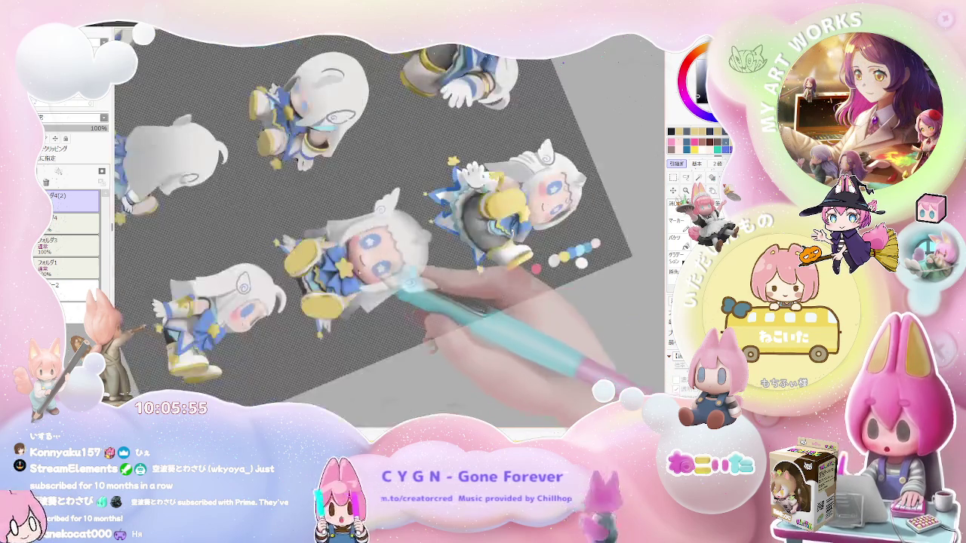
pyautogui.press('+')
pyautogui.press('+')
pyautogui.press('+')
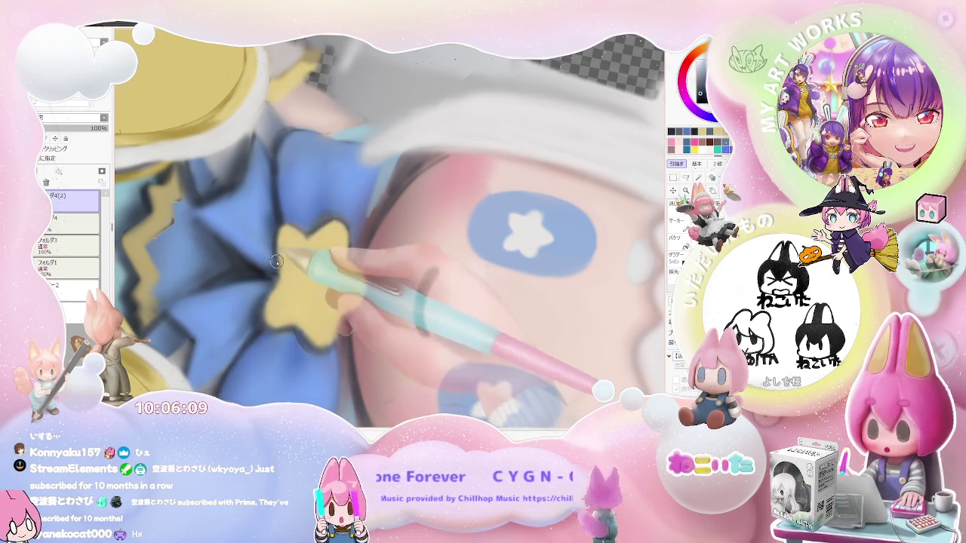
pyautogui.press('-')
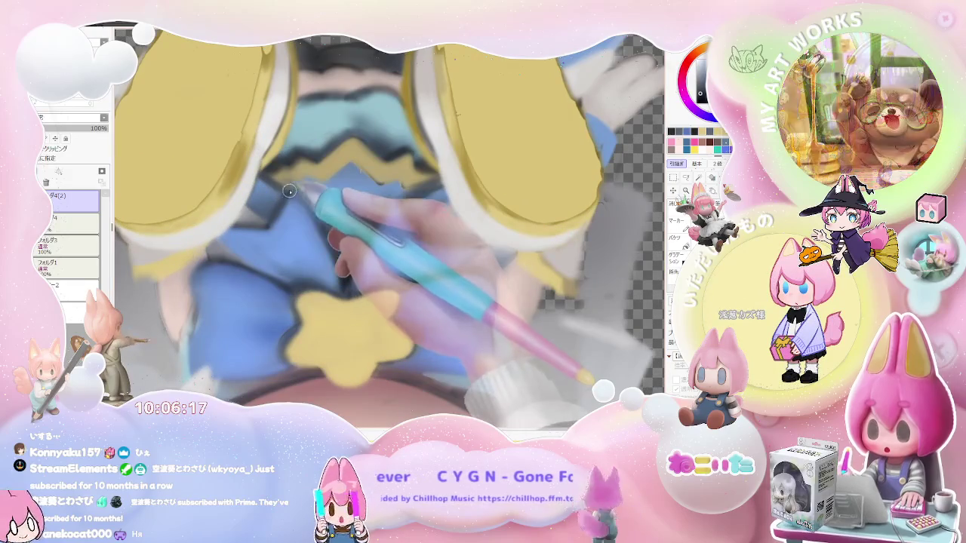
pyautogui.scroll(-2, 338, 281)
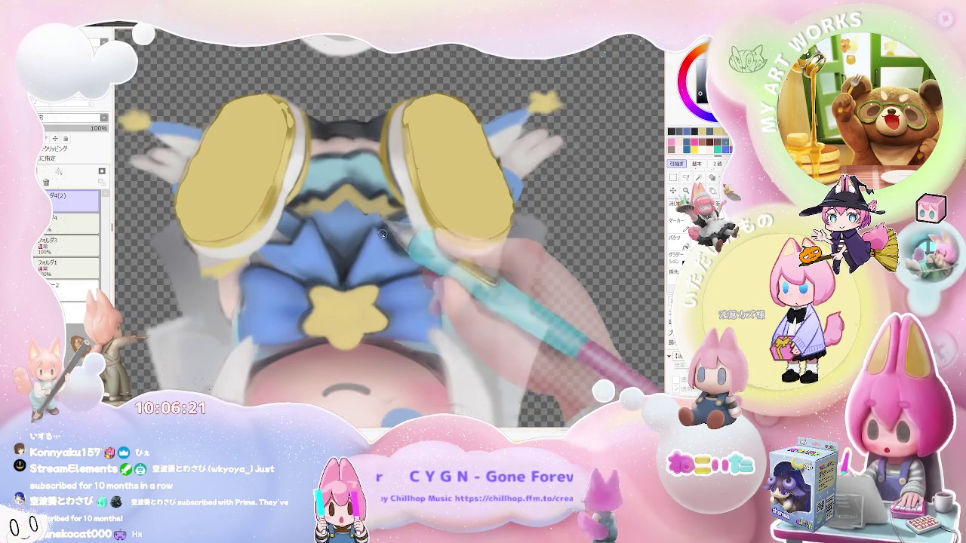
pyautogui.scroll(-1, 355, 257)
pyautogui.scroll(-1, 402, 246)
pyautogui.scroll(-1, 421, 273)
pyautogui.scroll(1, 422, 274)
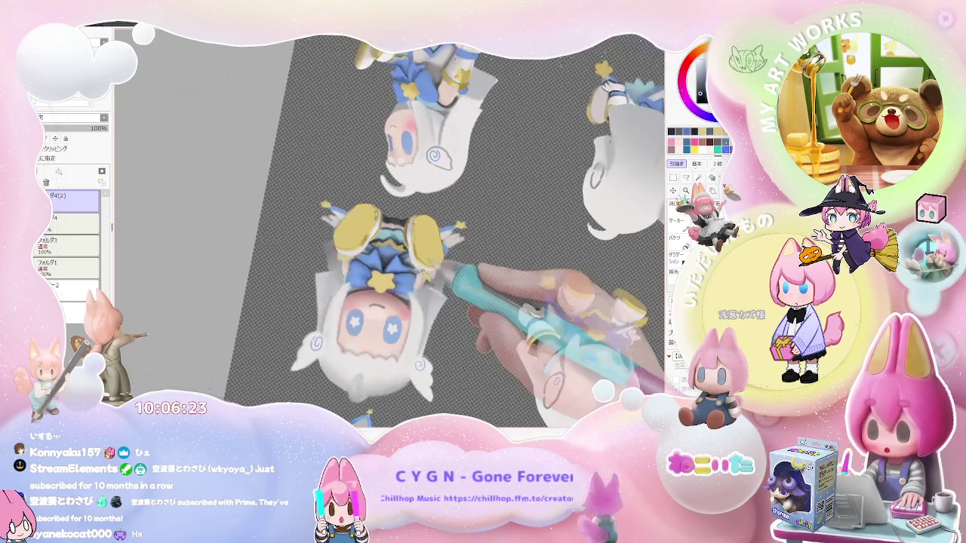
pyautogui.scroll(1, 400, 264)
pyautogui.scroll(1, 377, 253)
pyautogui.scroll(2, 354, 241)
pyautogui.scroll(1, 354, 242)
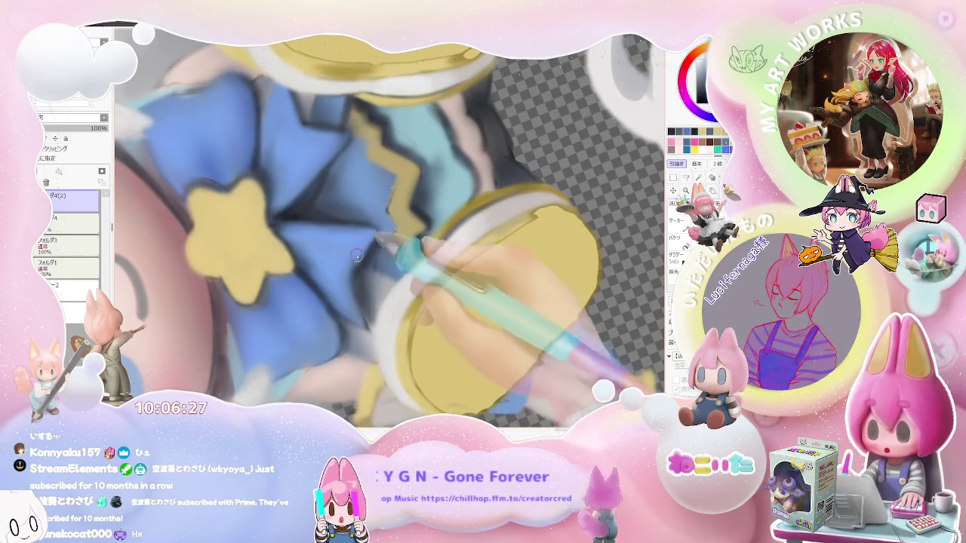
pyautogui.scroll(-1, 352, 271)
pyautogui.scroll(-2, 353, 273)
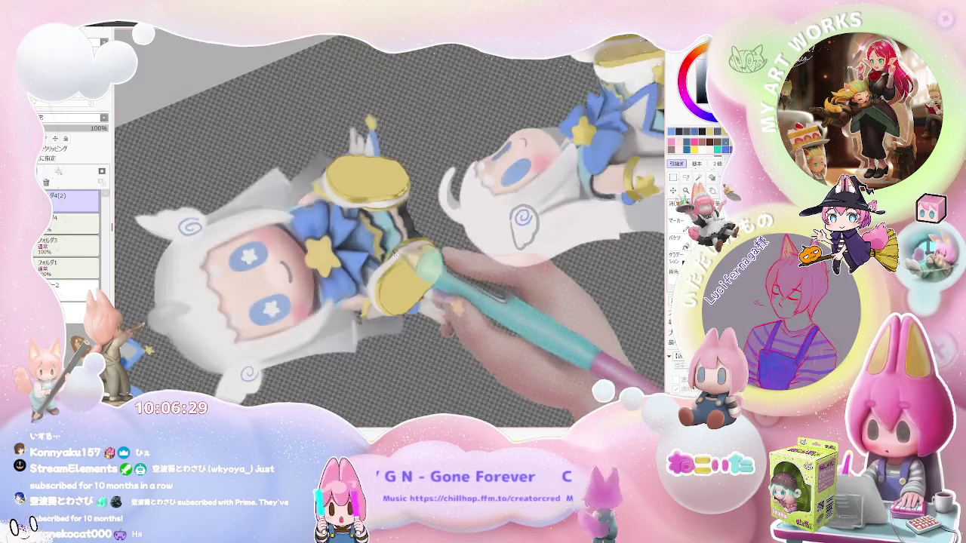
pyautogui.scroll(-1, 403, 261)
pyautogui.press('End')
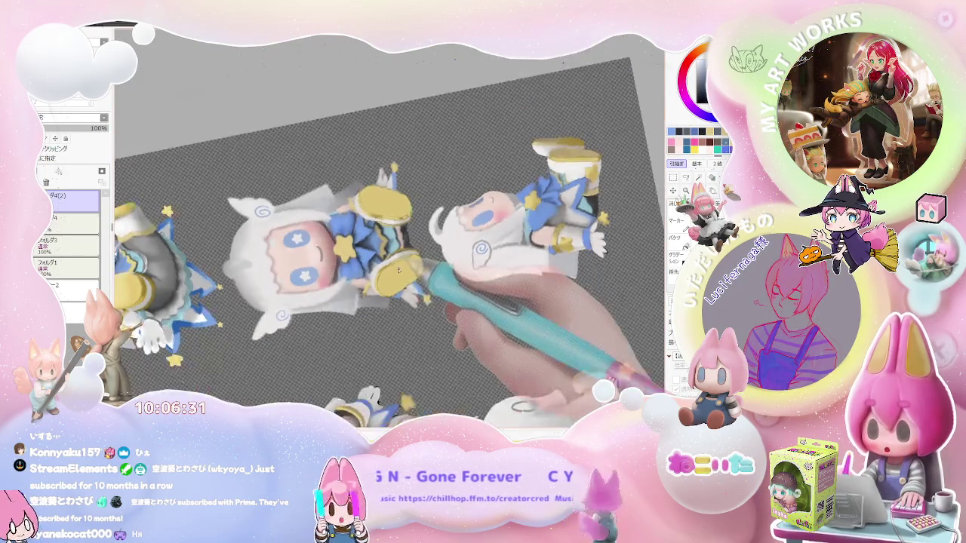
pyautogui.press('End')
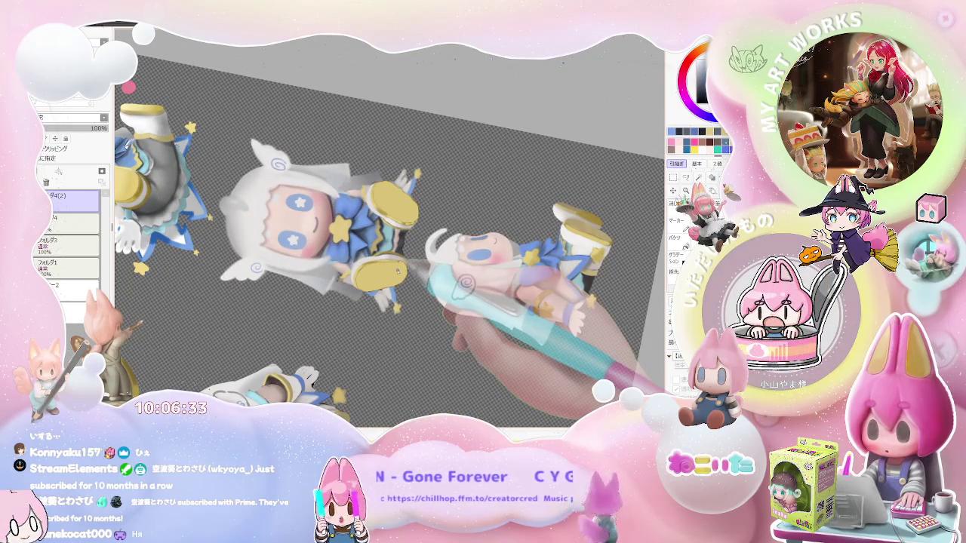
pyautogui.press('Home')
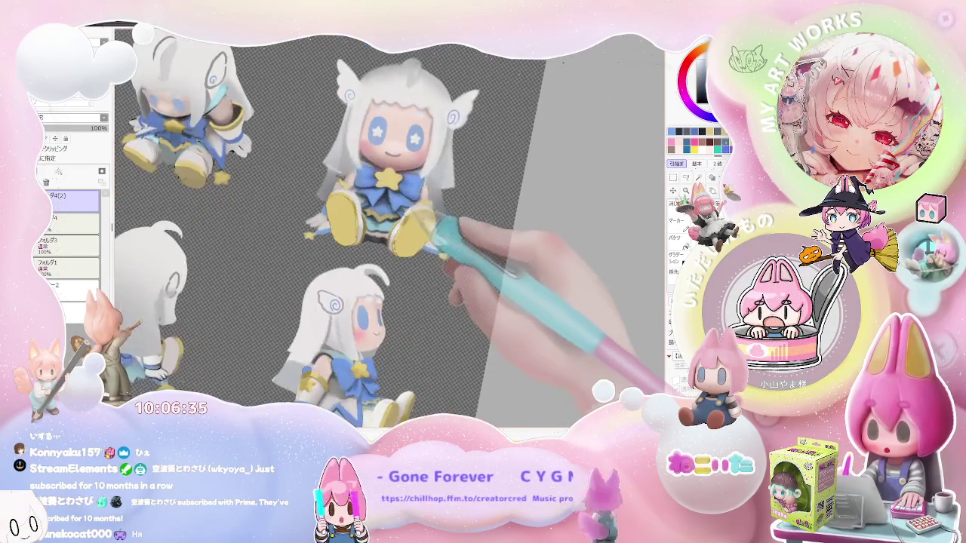
pyautogui.scroll(3, 377, 305)
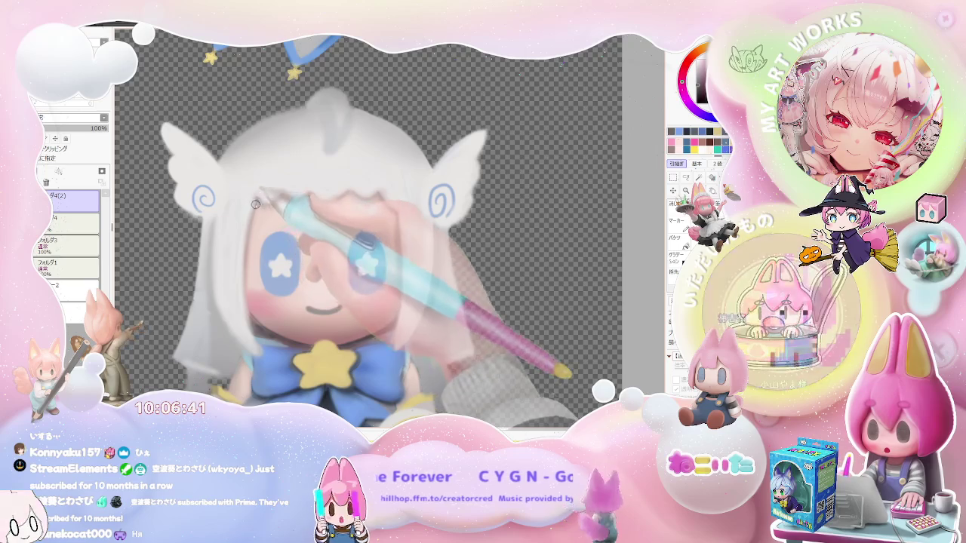
pyautogui.scroll(-2, 261, 253)
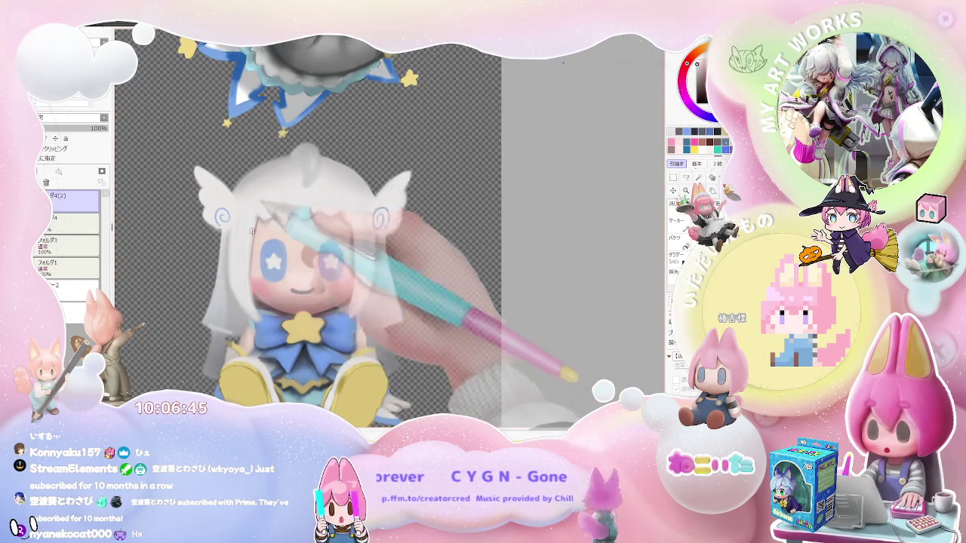
pyautogui.scroll(-2, 258, 215)
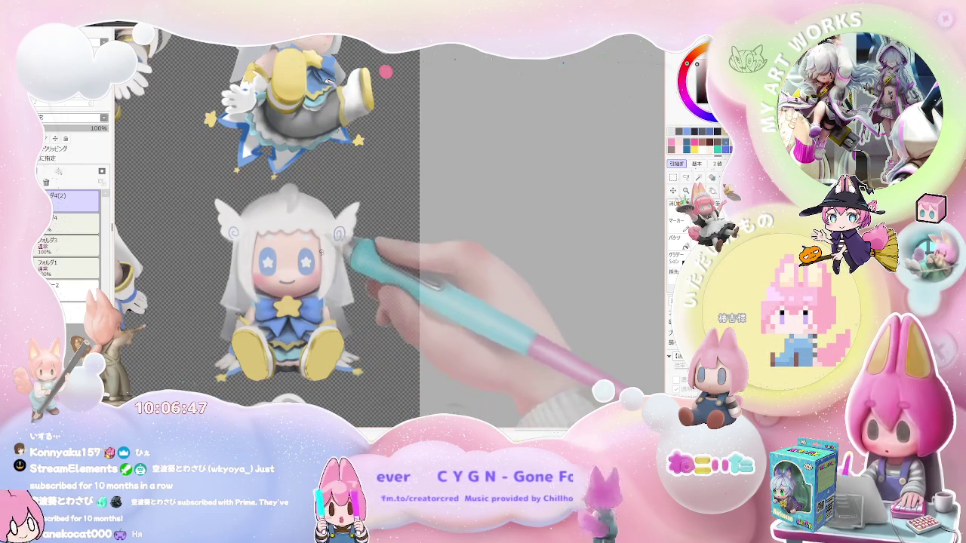
pyautogui.scroll(-2, 334, 292)
pyautogui.scroll(-2, 334, 292)
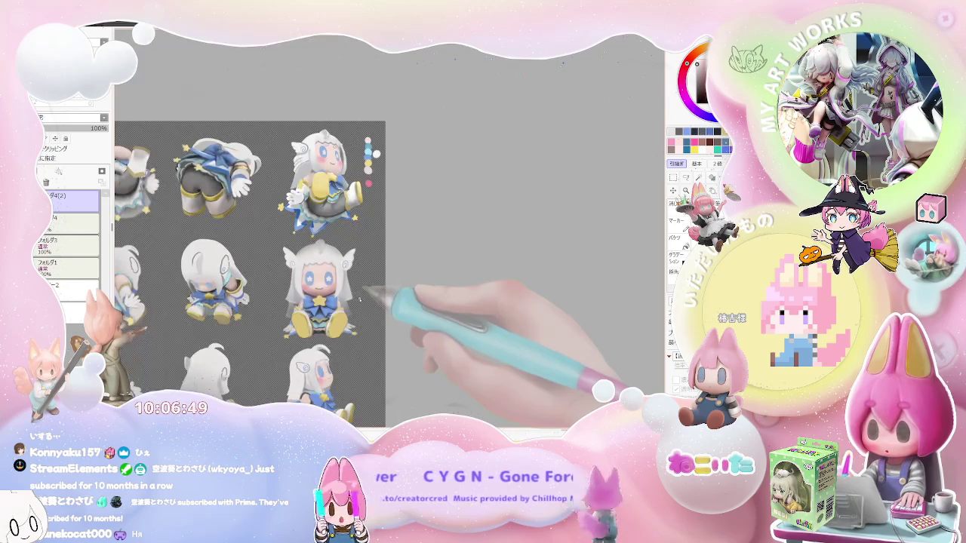
pyautogui.press('End')
pyautogui.scroll(1, 359, 300)
pyautogui.scroll(2, 348, 287)
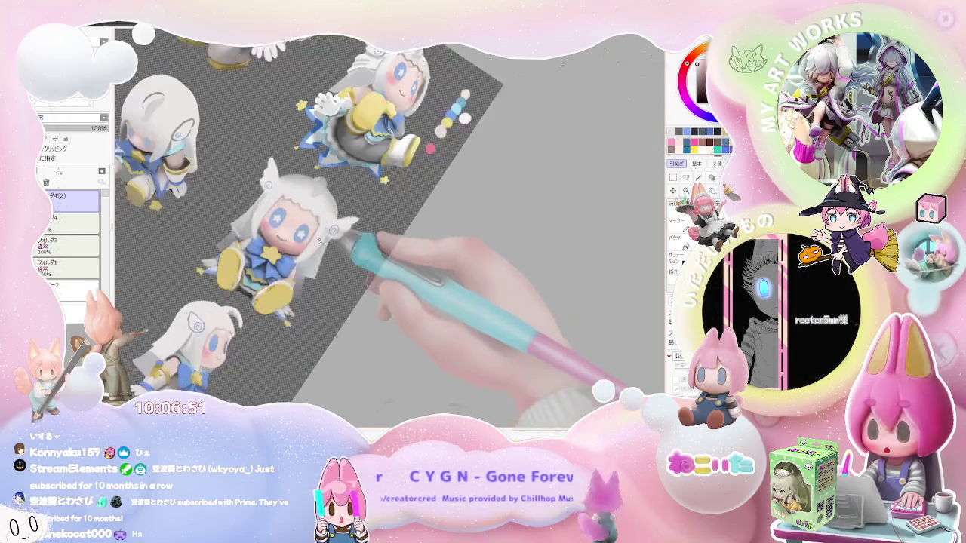
pyautogui.scroll(2, 324, 272)
pyautogui.scroll(2, 288, 242)
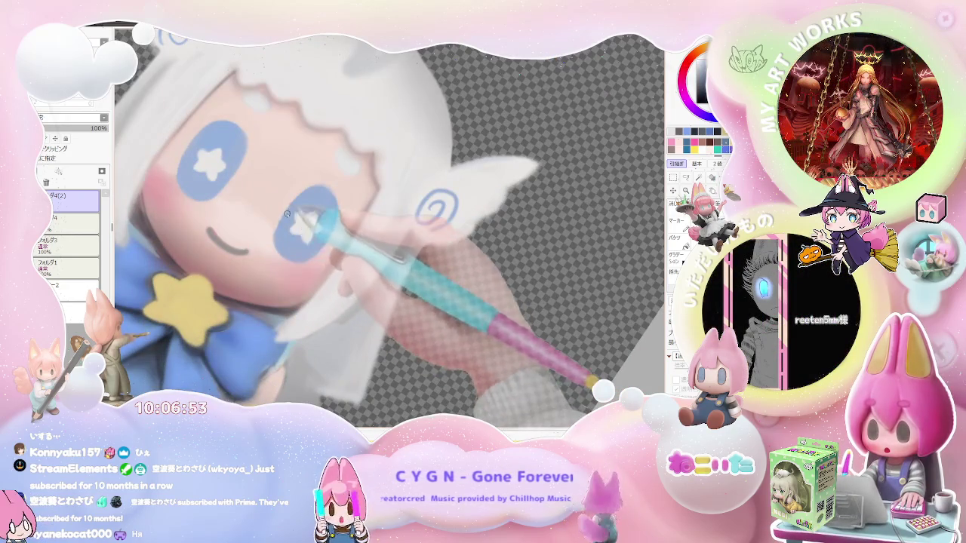
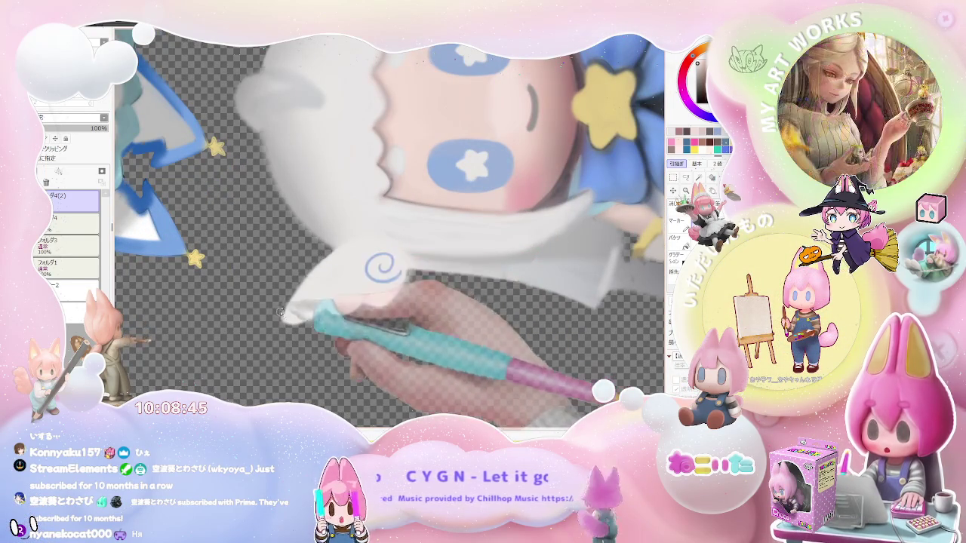
# Step: Tilt the canvas view clockwise and zoom around the rows of figure views
pyautogui.scroll(-5, 287, 337)
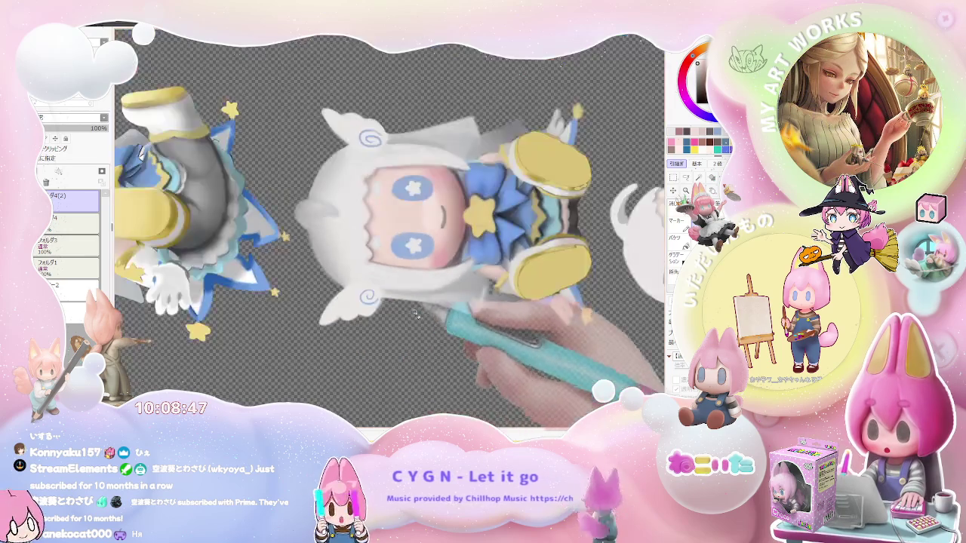
pyautogui.press('End')
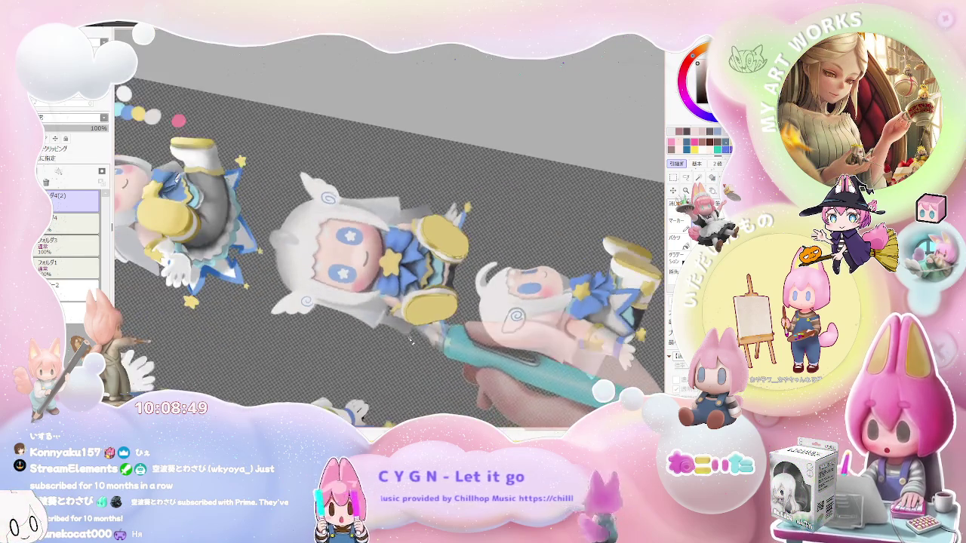
pyautogui.press('End')
pyautogui.press('End')
pyautogui.scroll(1, 446, 258)
pyautogui.scroll(2, 393, 253)
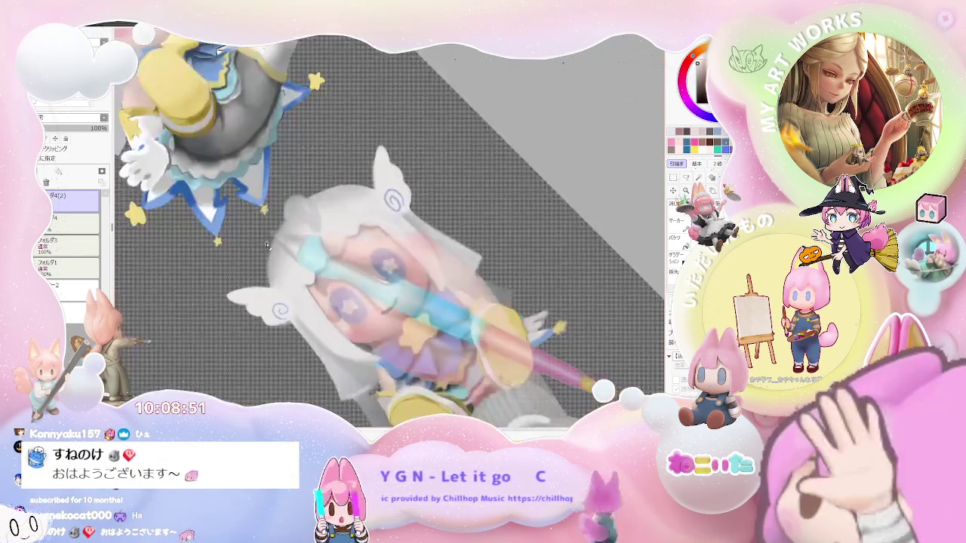
pyautogui.scroll(2, 325, 249)
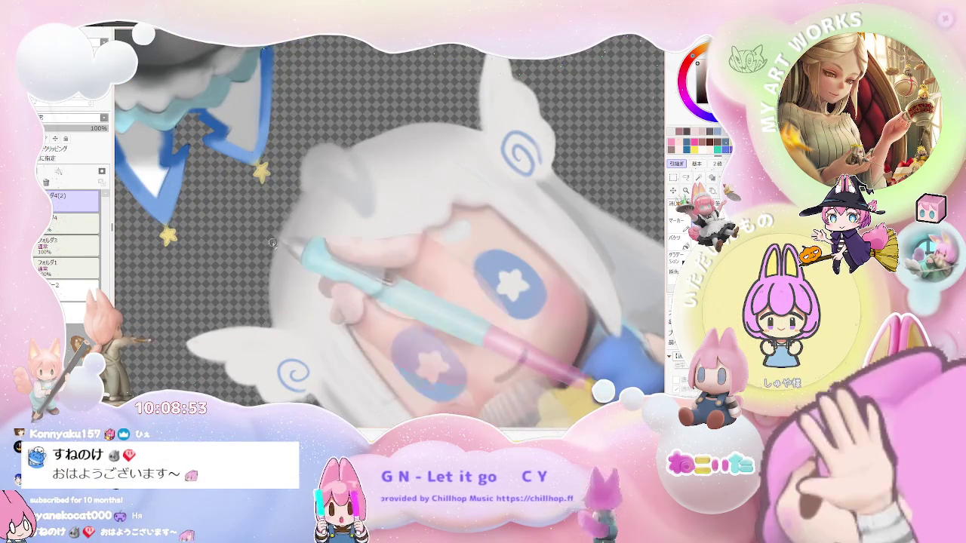
pyautogui.scroll(-1, 276, 236)
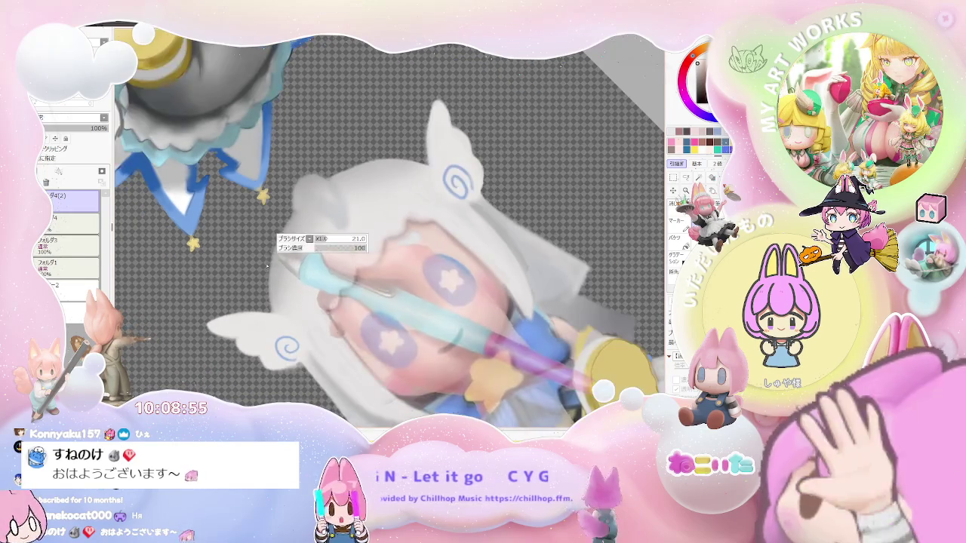
pyautogui.scroll(-1, 292, 214)
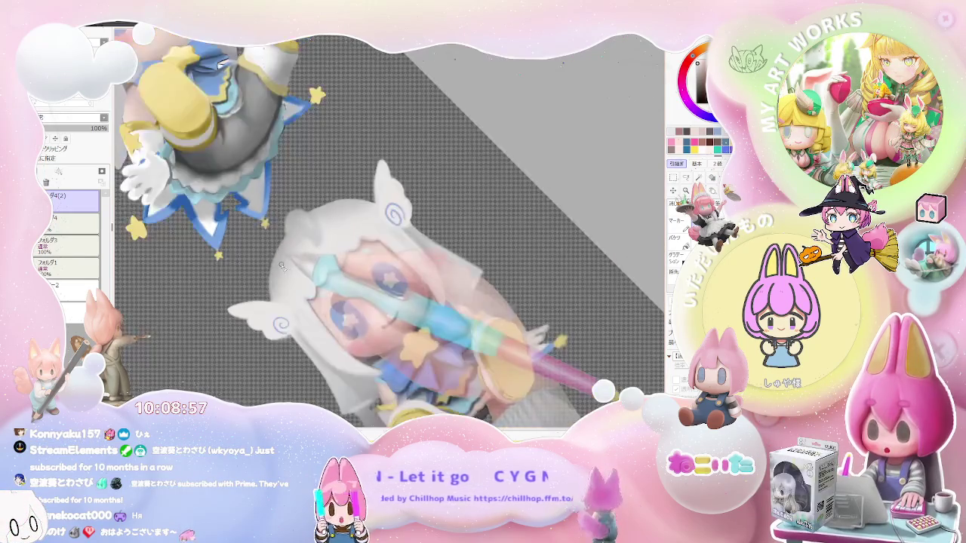
pyautogui.scroll(-1, 333, 234)
pyautogui.scroll(-1, 422, 280)
pyautogui.scroll(-1, 463, 299)
pyautogui.scroll(1, 393, 290)
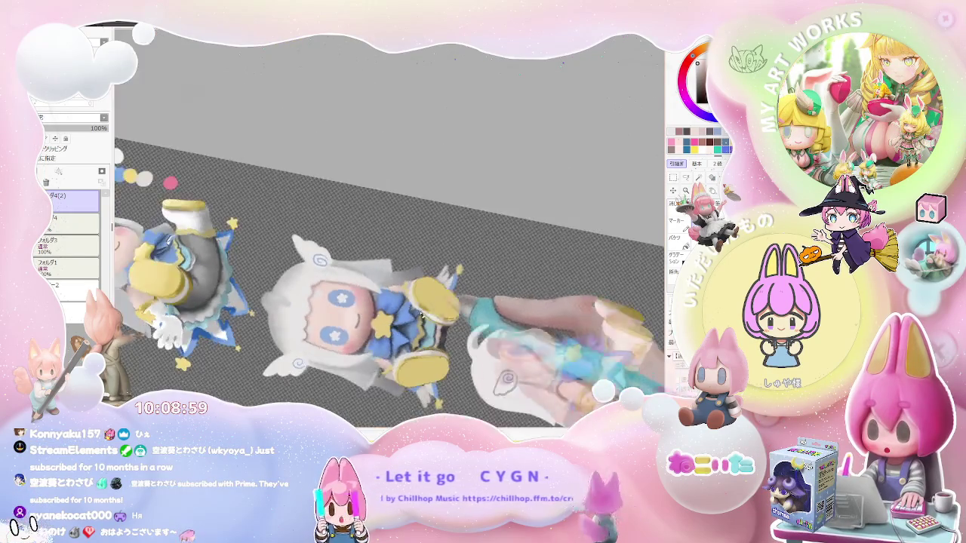
pyautogui.scroll(2, 286, 280)
pyautogui.scroll(1, 196, 271)
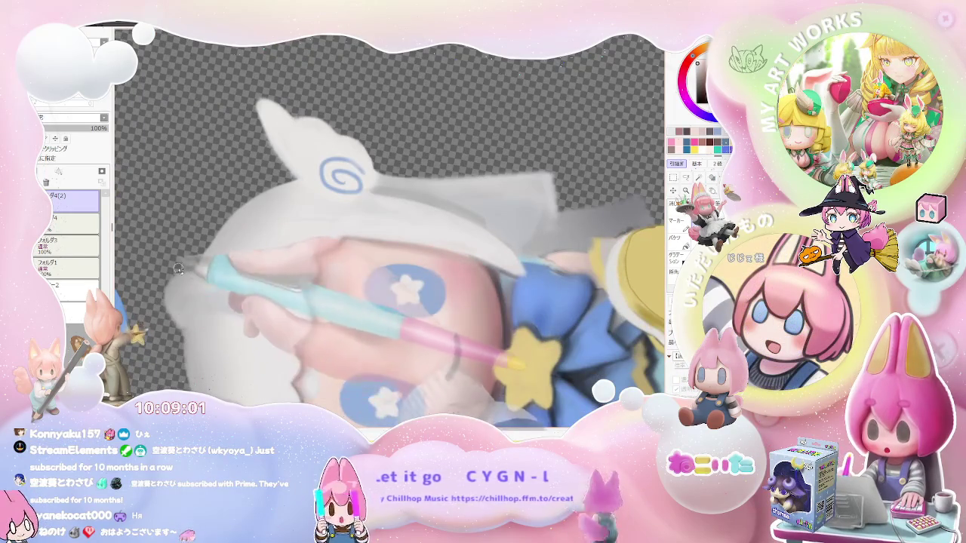
pyautogui.scroll(1, 204, 286)
pyautogui.scroll(1, 226, 325)
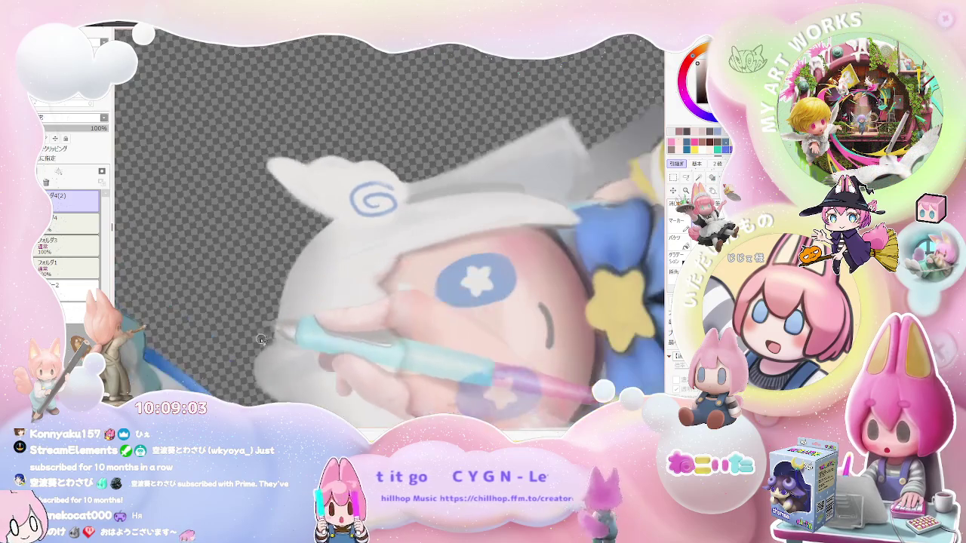
pyautogui.scroll(1, 246, 377)
pyautogui.scroll(-1, 286, 310)
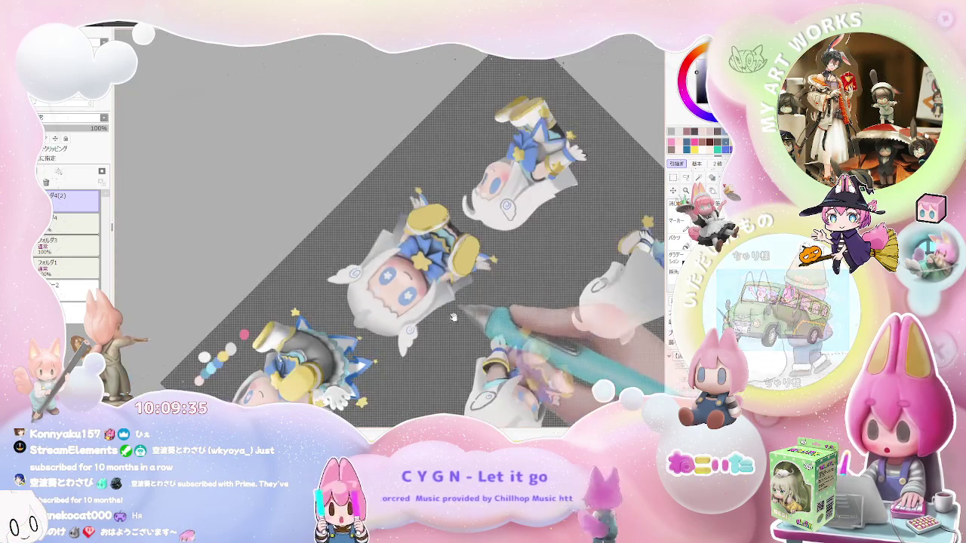
pyautogui.scroll(3, 360, 325)
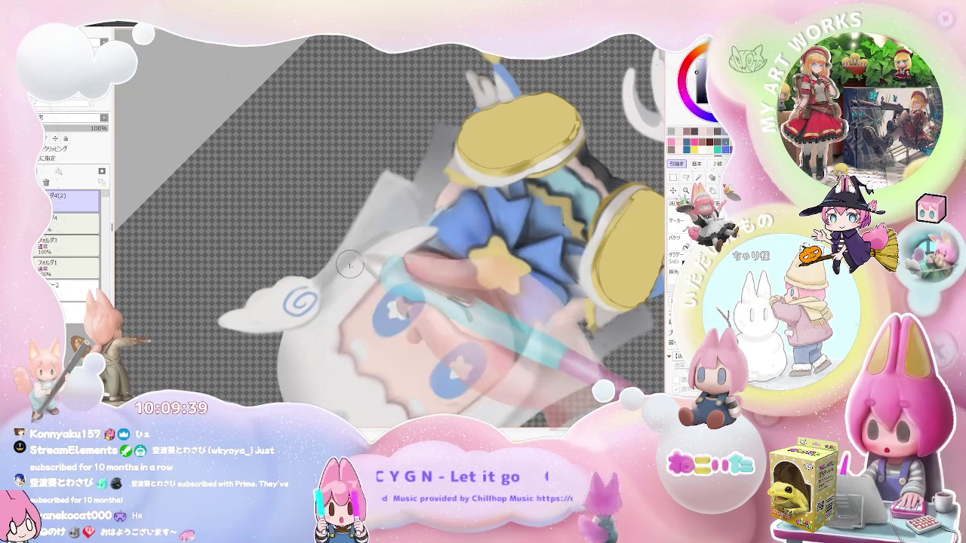
pyautogui.scroll(-3, 349, 265)
pyautogui.scroll(-2, 349, 265)
# Step: Level the canvas rotation, then re-angle and zoom the view to frame the seated figure
pyautogui.press('Home')
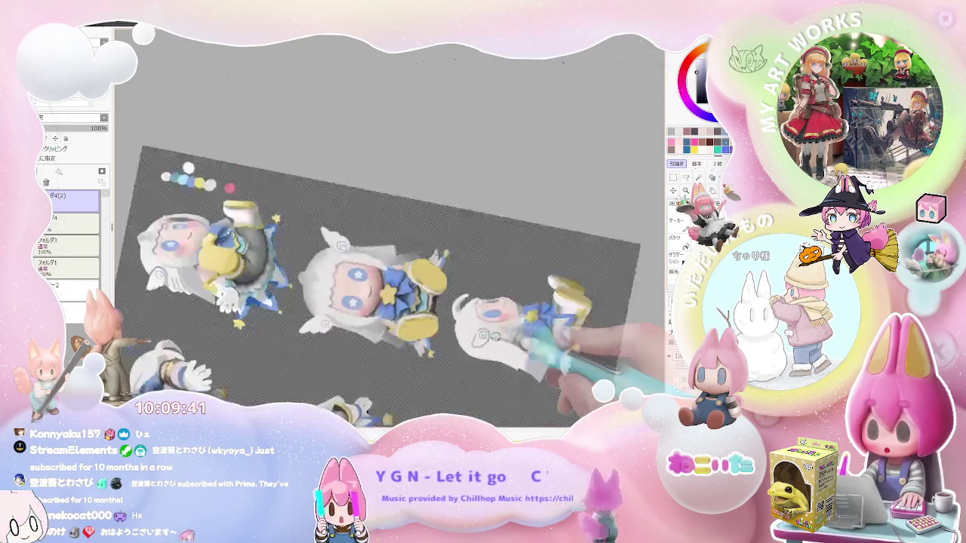
pyautogui.moveTo(495, 339); pyautogui.dragTo(422, 295)
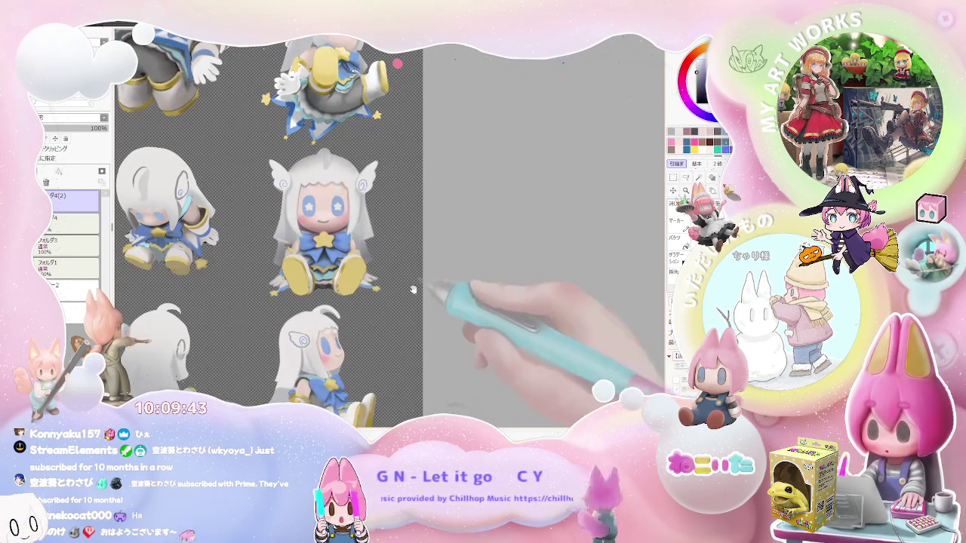
pyautogui.scroll(3, 286, 219)
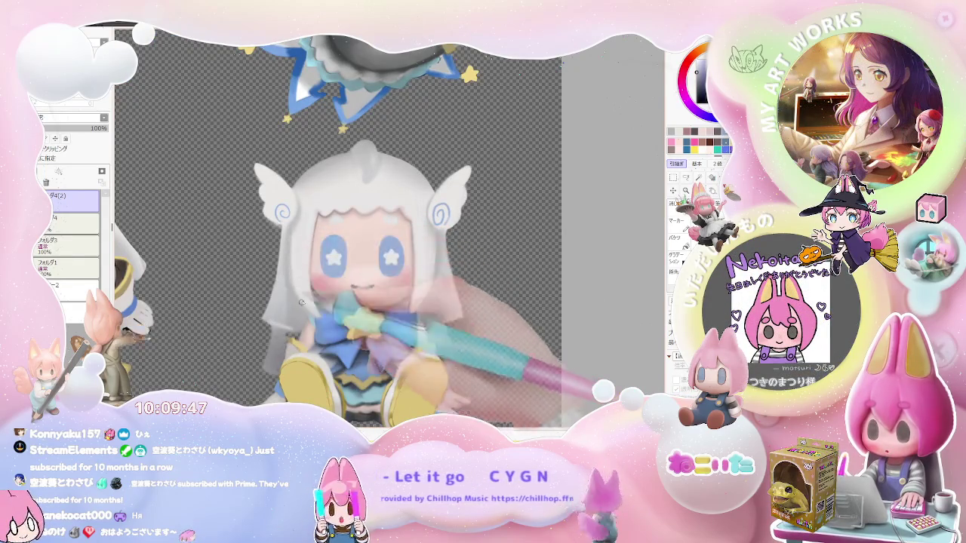
pyautogui.scroll(-3, 299, 305)
pyautogui.moveTo(299, 305); pyautogui.dragTo(419, 304)
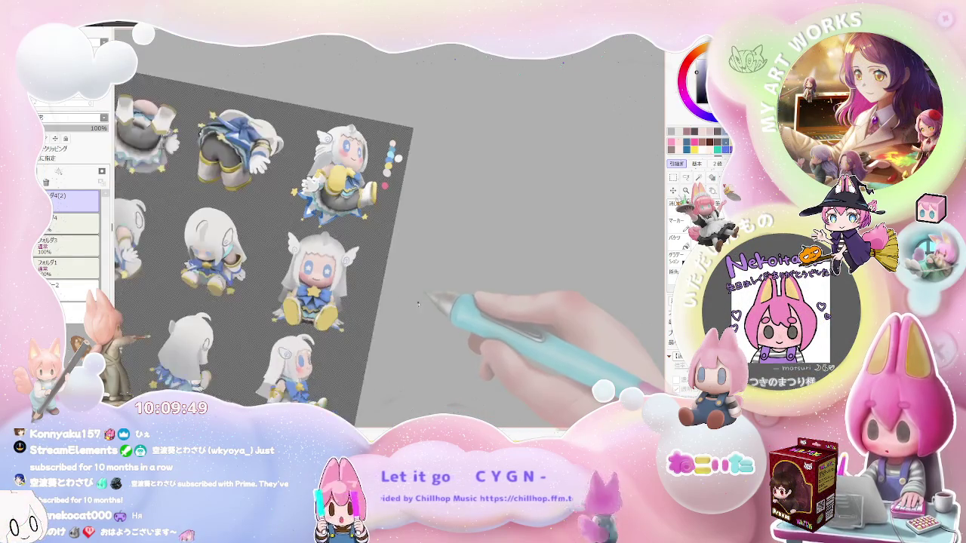
pyautogui.scroll(2, 419, 304)
pyautogui.scroll(3, 317, 290)
pyautogui.scroll(3, 217, 276)
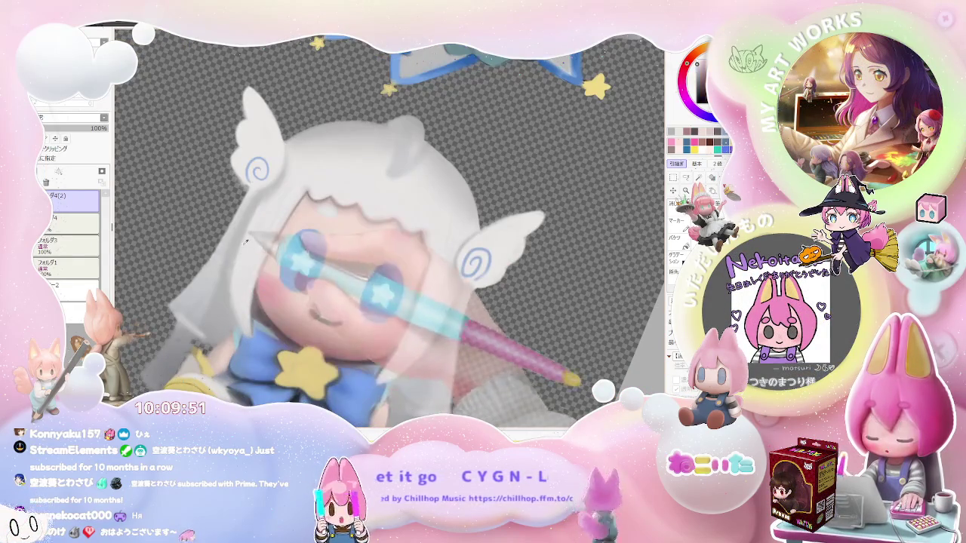
pyautogui.scroll(2, 213, 262)
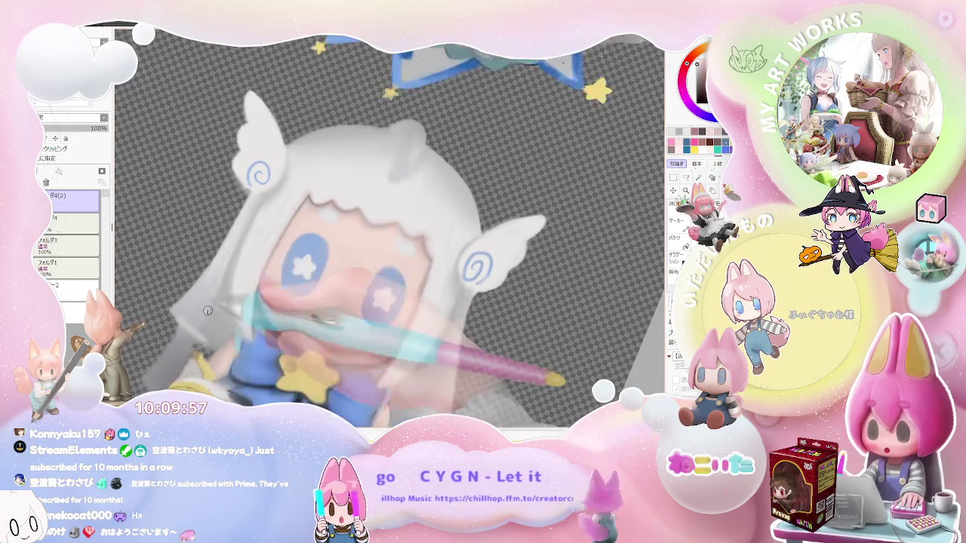
pyautogui.scroll(-2, 327, 305)
pyautogui.scroll(-2, 326, 305)
pyautogui.scroll(-1, 326, 305)
pyautogui.scroll(1, 326, 305)
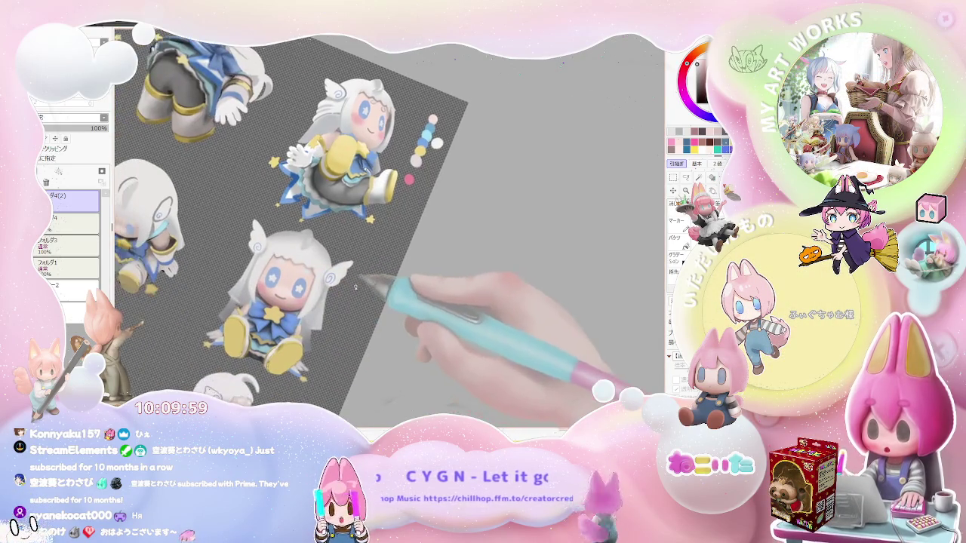
pyautogui.scroll(1, 302, 287)
pyautogui.scroll(1, 264, 272)
pyautogui.scroll(2, 234, 257)
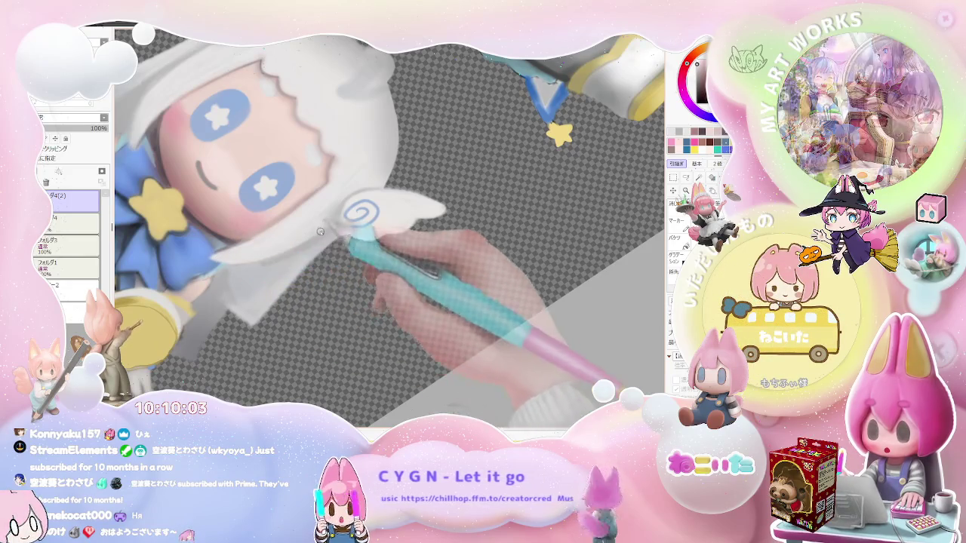
pyautogui.scroll(-1, 280, 246)
pyautogui.scroll(1, 345, 219)
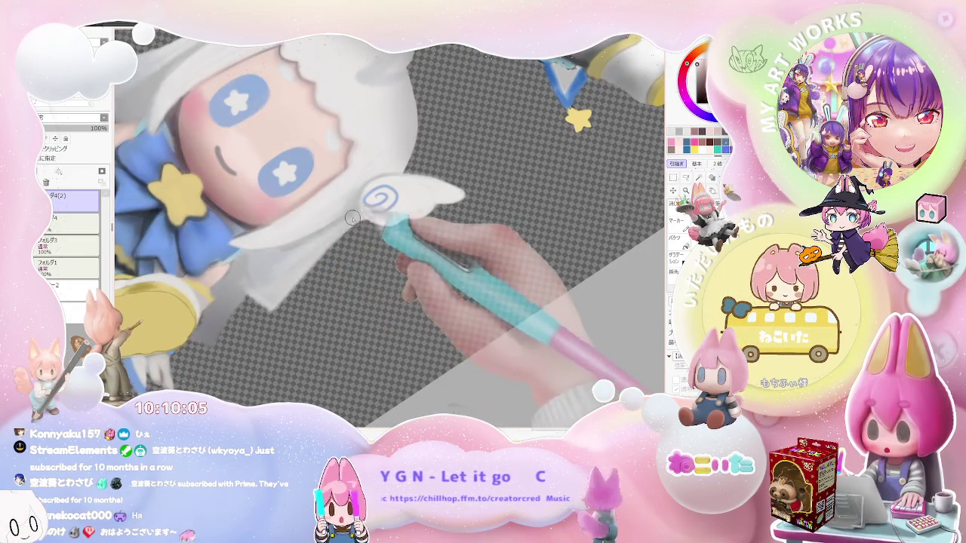
pyautogui.scroll(-1, 282, 280)
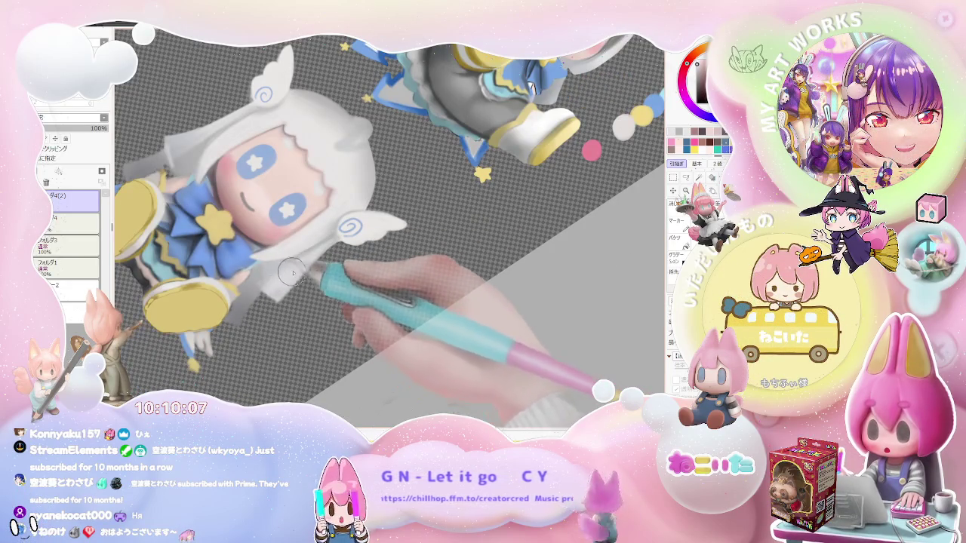
pyautogui.scroll(-1, 284, 278)
pyautogui.scroll(-1, 302, 279)
pyautogui.scroll(-1, 317, 281)
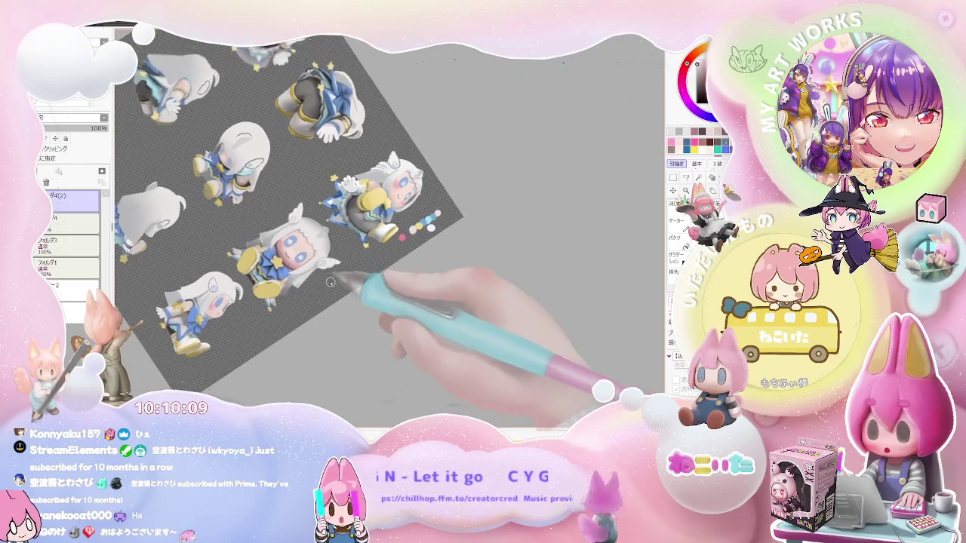
pyautogui.scroll(1, 325, 283)
pyautogui.scroll(1, 317, 286)
pyautogui.scroll(2, 302, 288)
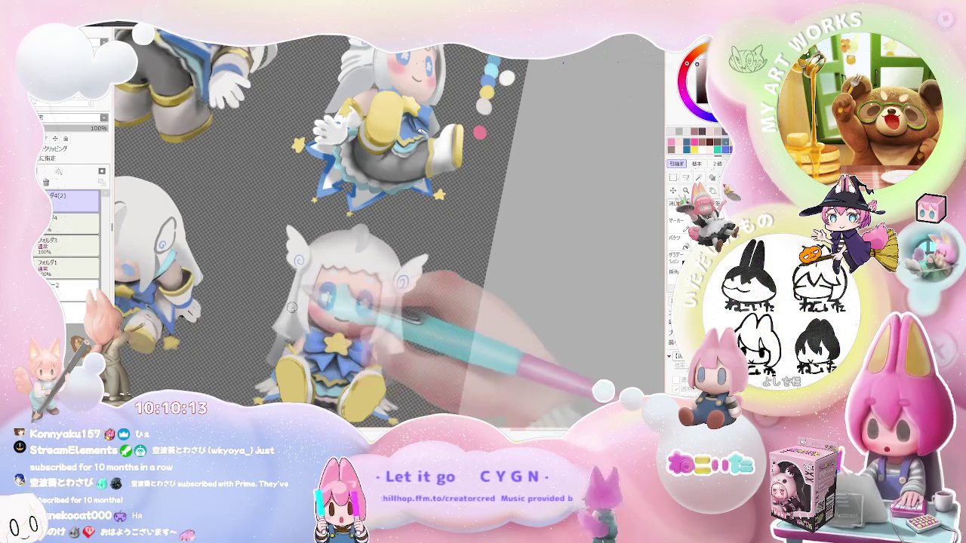
pyautogui.scroll(-1, 302, 302)
pyautogui.scroll(-1, 355, 317)
pyautogui.scroll(-1, 400, 335)
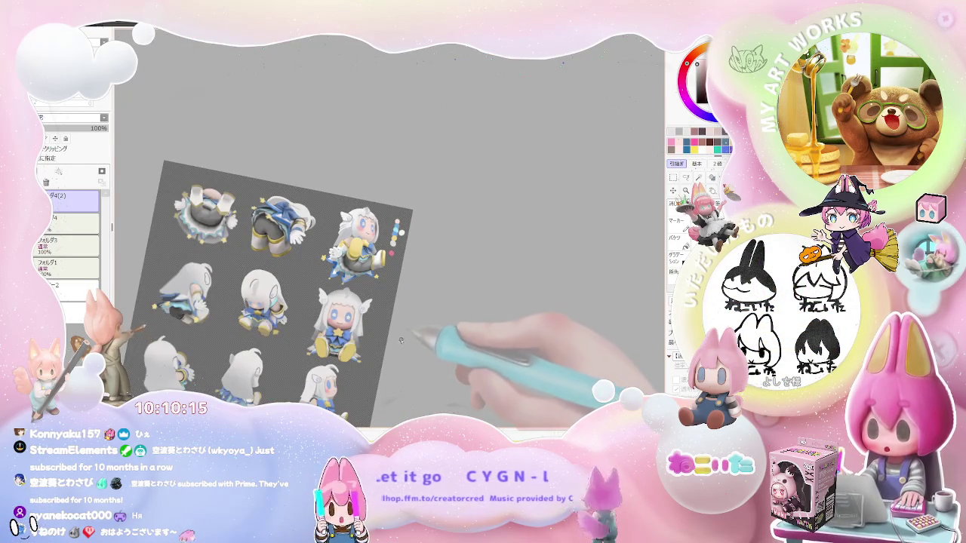
pyautogui.scroll(3, 401, 340)
pyautogui.scroll(1, 302, 309)
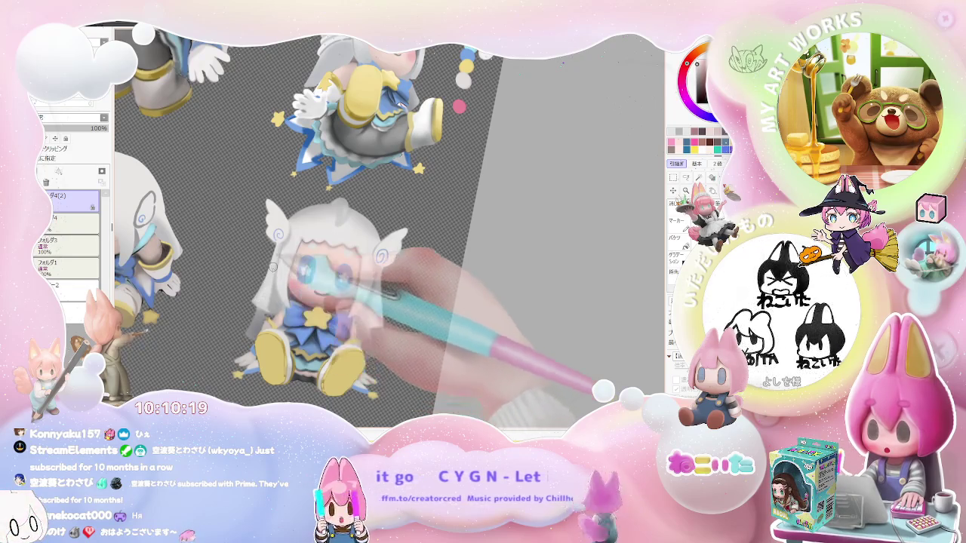
pyautogui.scroll(-1, 272, 275)
pyautogui.scroll(-1, 302, 302)
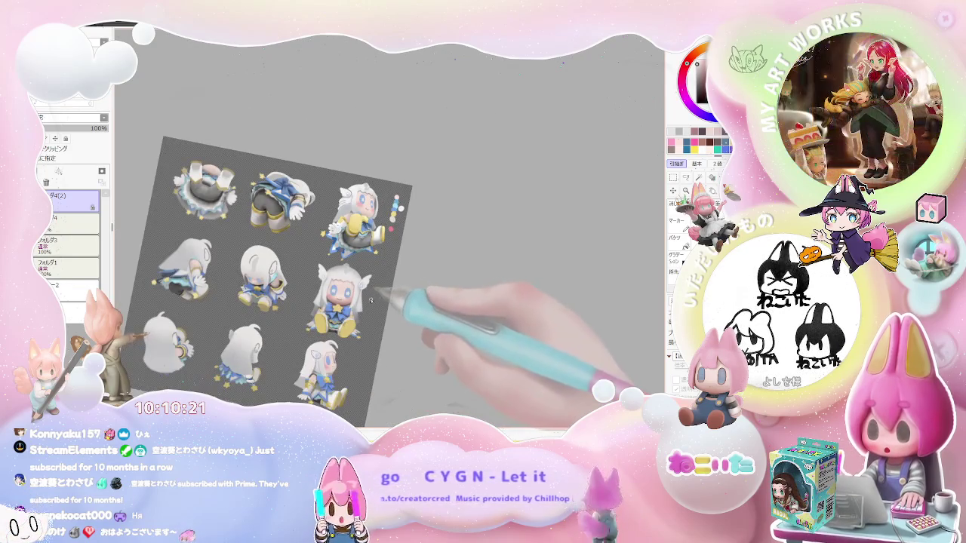
# Step: Briefly tilt the view, straighten it upright and zoom in on the seated figure's face
pyautogui.press('End')
pyautogui.press('End')
pyautogui.scroll(2, 340, 321)
pyautogui.scroll(1, 309, 299)
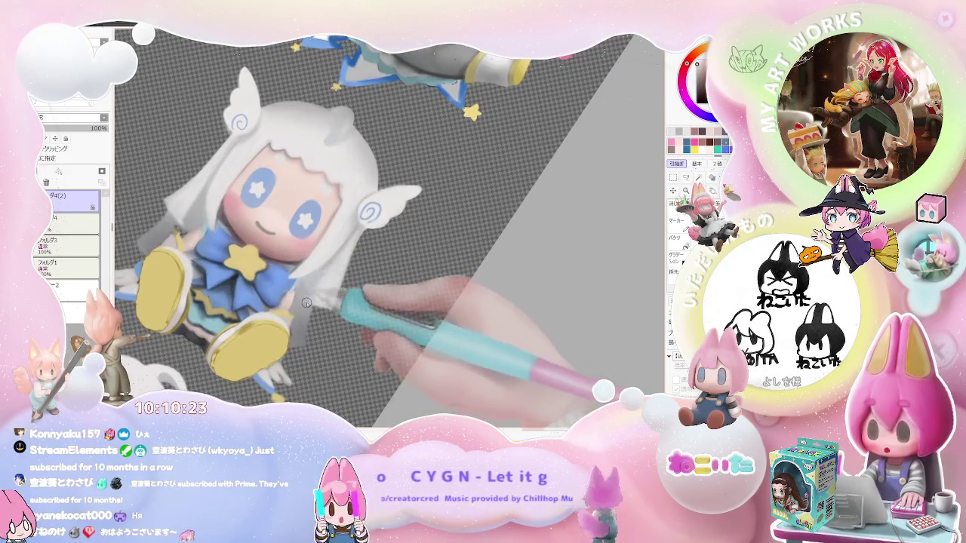
pyautogui.scroll(-1, 333, 264)
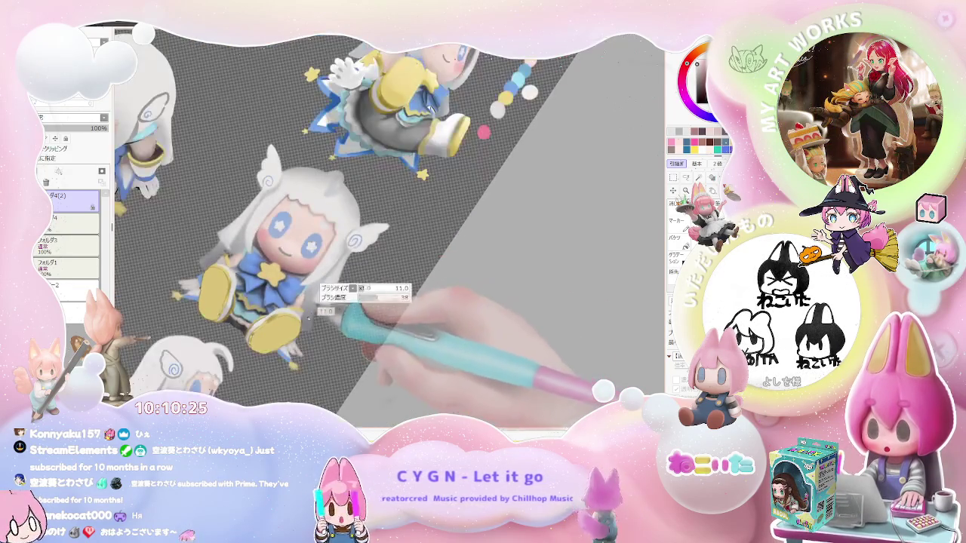
pyautogui.scroll(1, 315, 302)
pyautogui.scroll(-1, 315, 302)
pyautogui.scroll(-1, 340, 302)
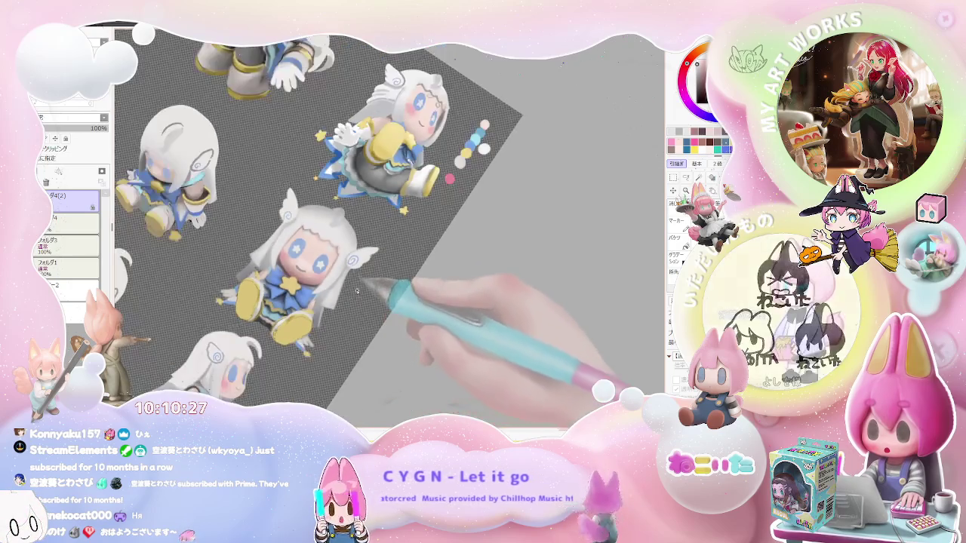
pyautogui.scroll(-1, 371, 303)
pyautogui.press('Home')
pyautogui.scroll(1, 347, 317)
pyautogui.scroll(2, 302, 328)
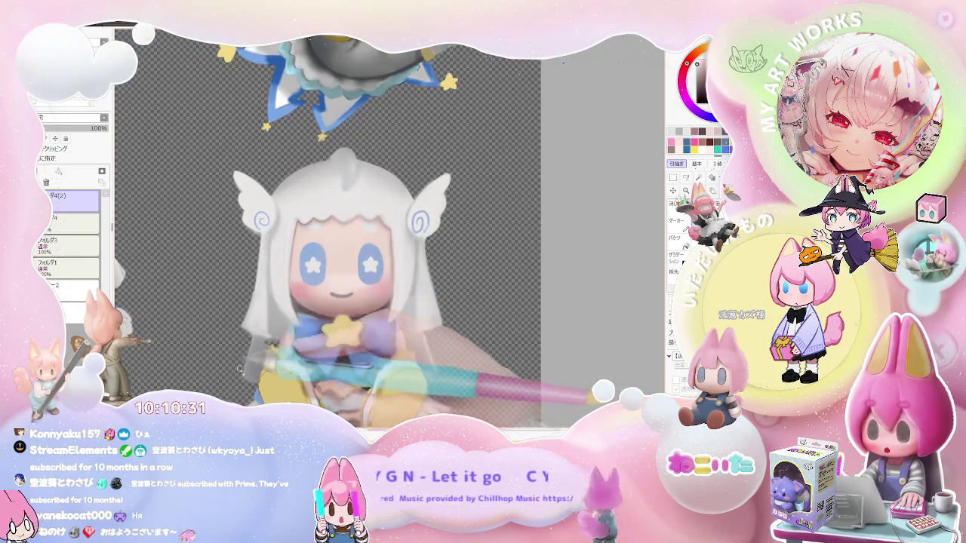
pyautogui.scroll(-2, 235, 386)
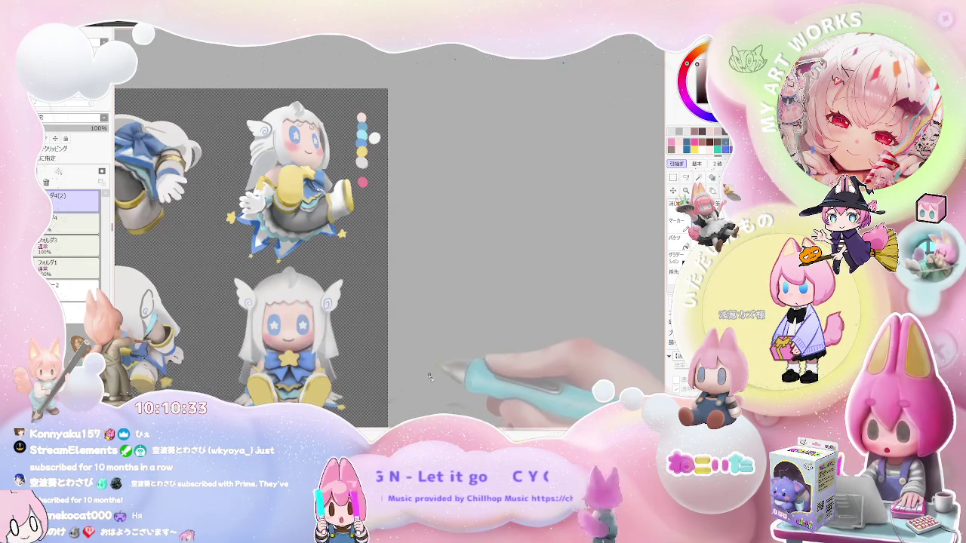
pyautogui.scroll(-1, 433, 379)
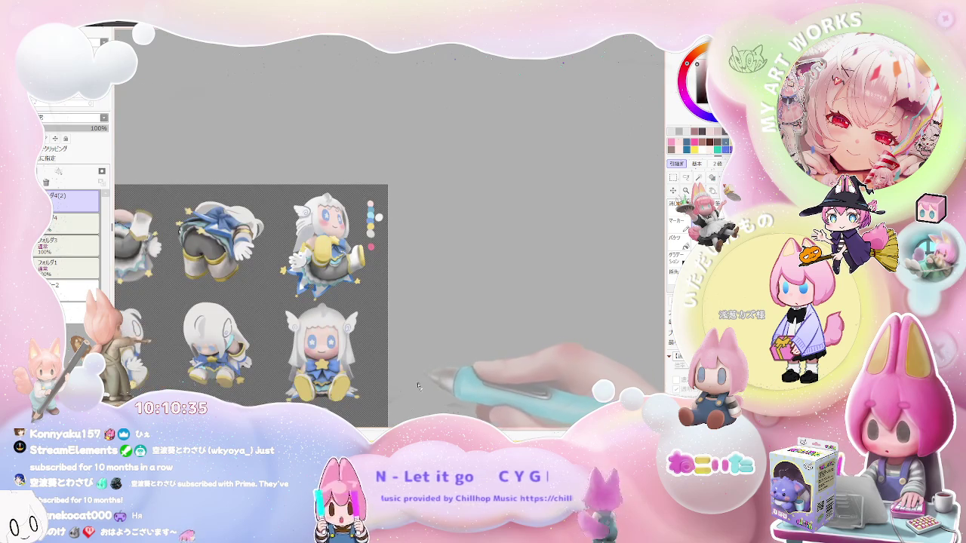
pyautogui.scroll(1, 418, 386)
pyautogui.scroll(2, 232, 348)
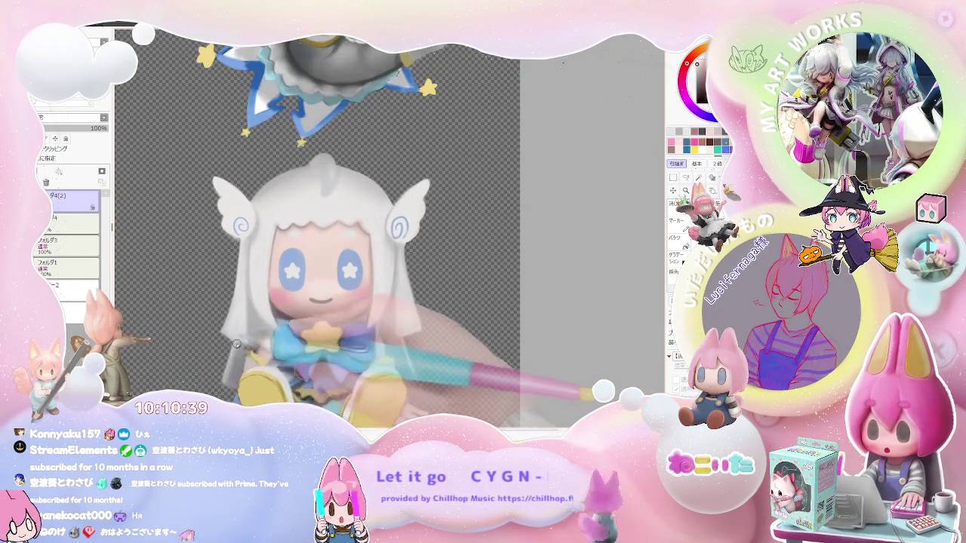
pyautogui.scroll(-1, 236, 346)
pyautogui.scroll(-1, 302, 370)
pyautogui.scroll(-1, 366, 388)
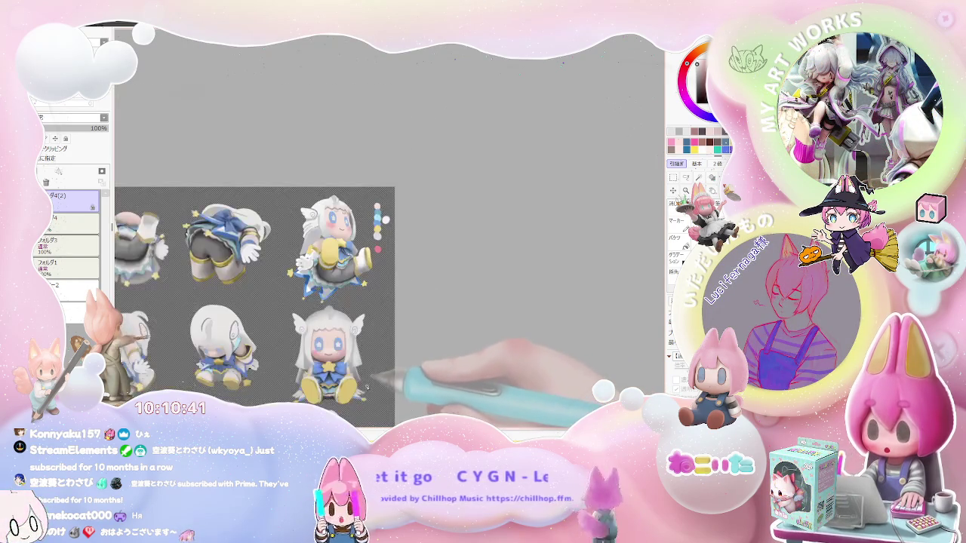
pyautogui.scroll(-1, 367, 387)
pyautogui.scroll(2, 371, 384)
pyautogui.scroll(1, 353, 345)
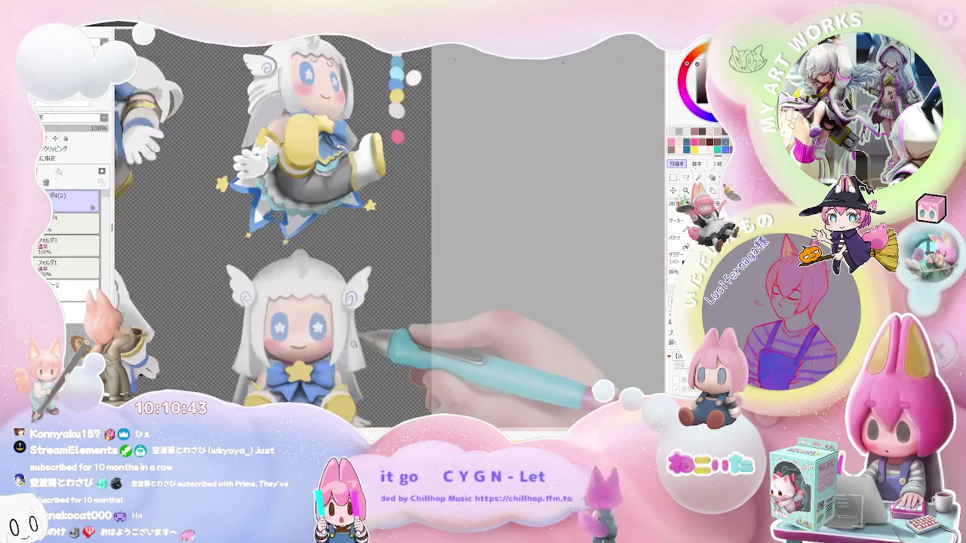
pyautogui.scroll(1, 332, 340)
pyautogui.scroll(1, 242, 321)
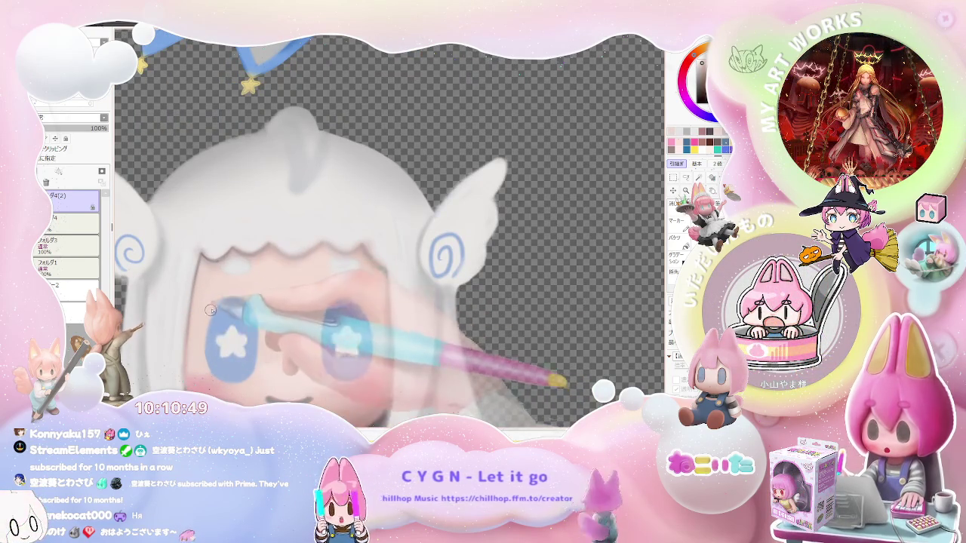
pyautogui.scroll(-1, 203, 347)
pyautogui.scroll(-1, 241, 324)
pyautogui.scroll(1, 285, 303)
pyautogui.scroll(1, 285, 303)
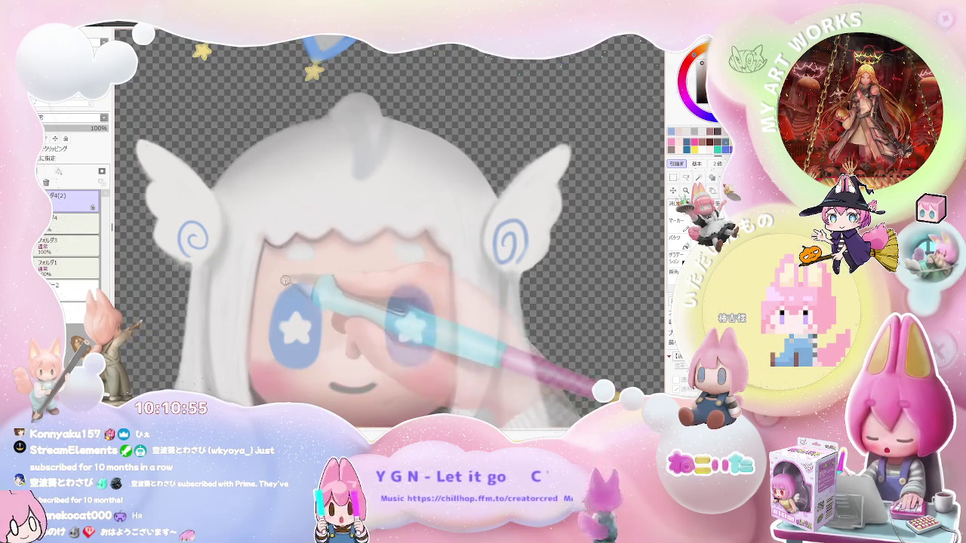
pyautogui.scroll(-1, 287, 296)
pyautogui.scroll(-1, 332, 296)
pyautogui.scroll(-1, 384, 294)
pyautogui.scroll(-1, 385, 294)
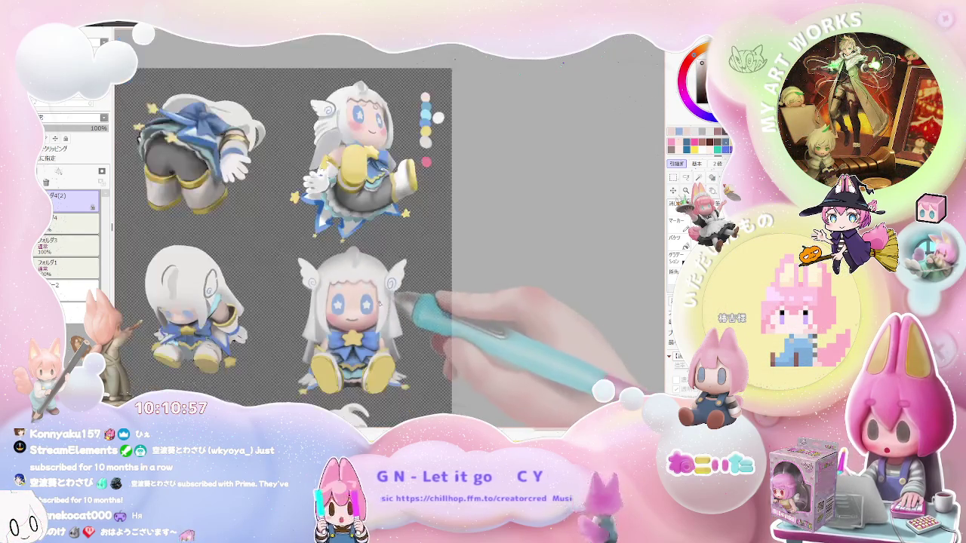
pyautogui.scroll(-1, 389, 298)
# Step: Draw a short dark eyelash stroke above the seated figure's right eye
pyautogui.press('End')
pyautogui.press('End')
pyautogui.press('End')
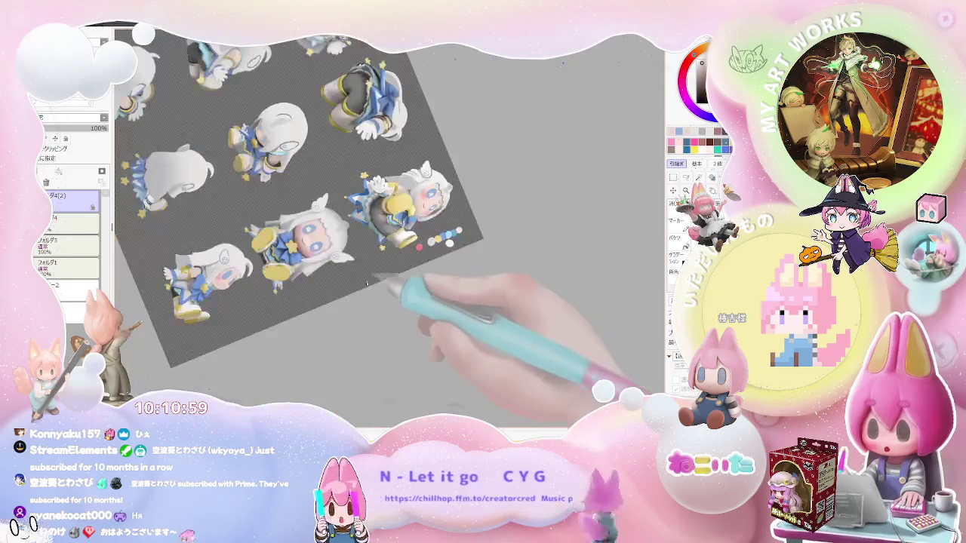
pyautogui.scroll(1, 370, 306)
pyautogui.scroll(1, 317, 287)
pyautogui.scroll(2, 264, 268)
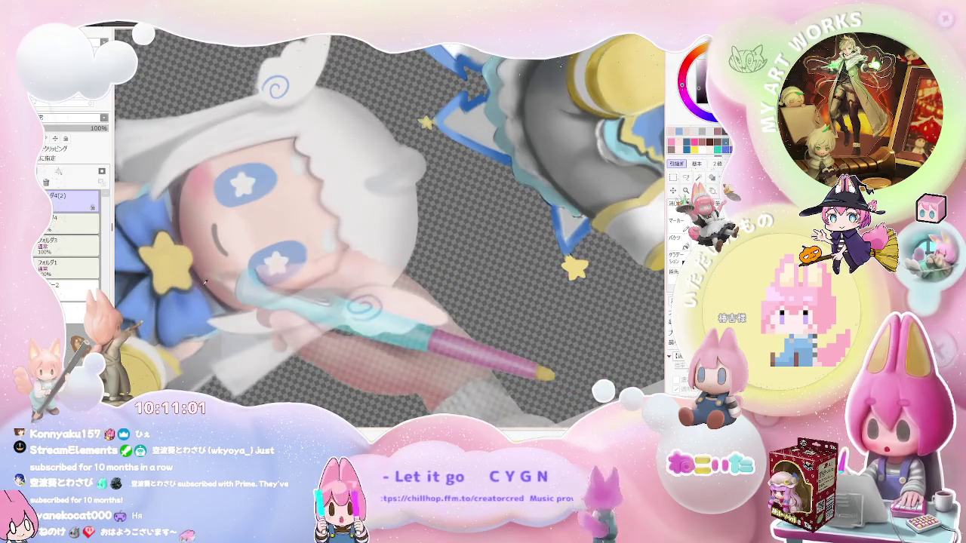
pyautogui.press('Home')
pyautogui.scroll(1, 387, 284)
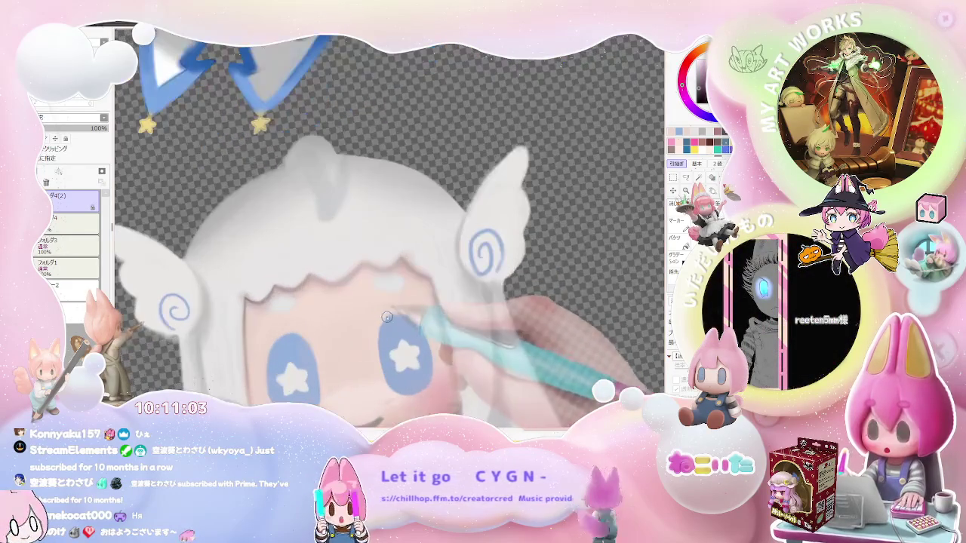
pyautogui.moveTo(379, 320); pyautogui.dragTo(398, 315)
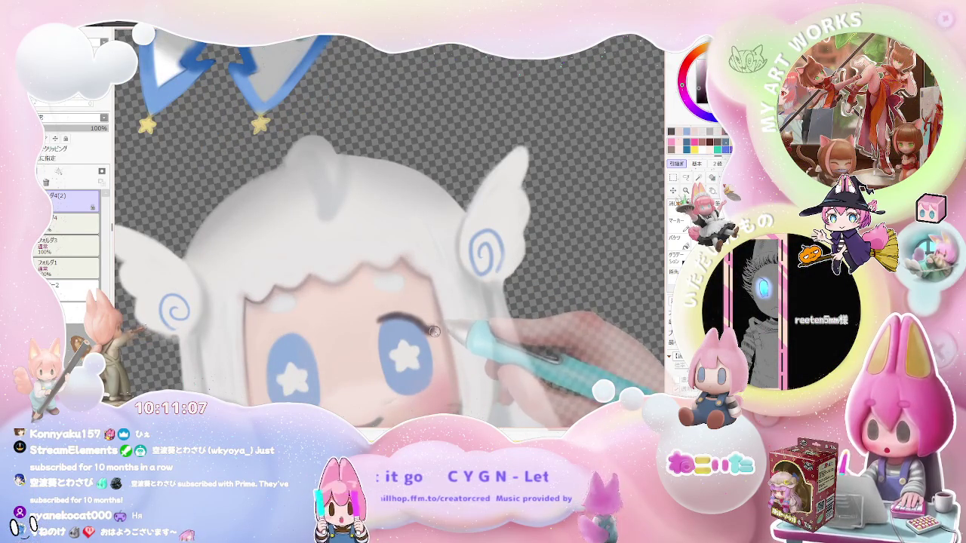
# Step: Zoom out and shift the view left to review the seated figure's new eyelash
pyautogui.scroll(-3, 433, 332)
pyautogui.scroll(2, 370, 337)
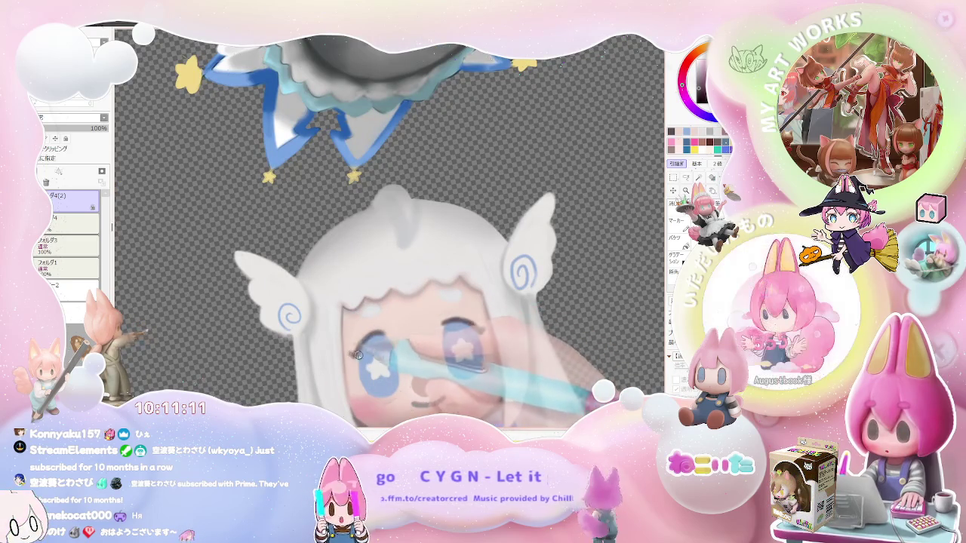
pyautogui.scroll(-3, 385, 333)
pyautogui.scroll(-1, 453, 341)
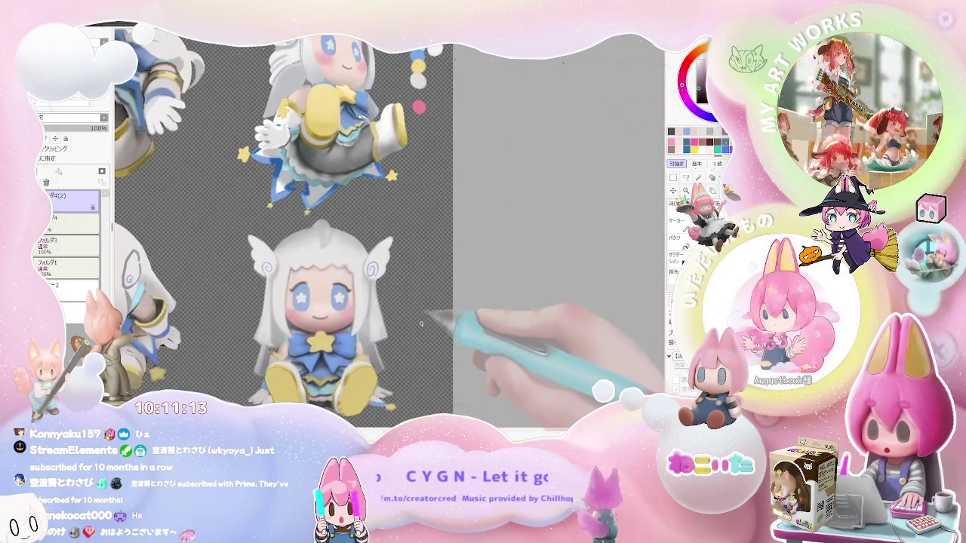
pyautogui.scroll(-1, 425, 354)
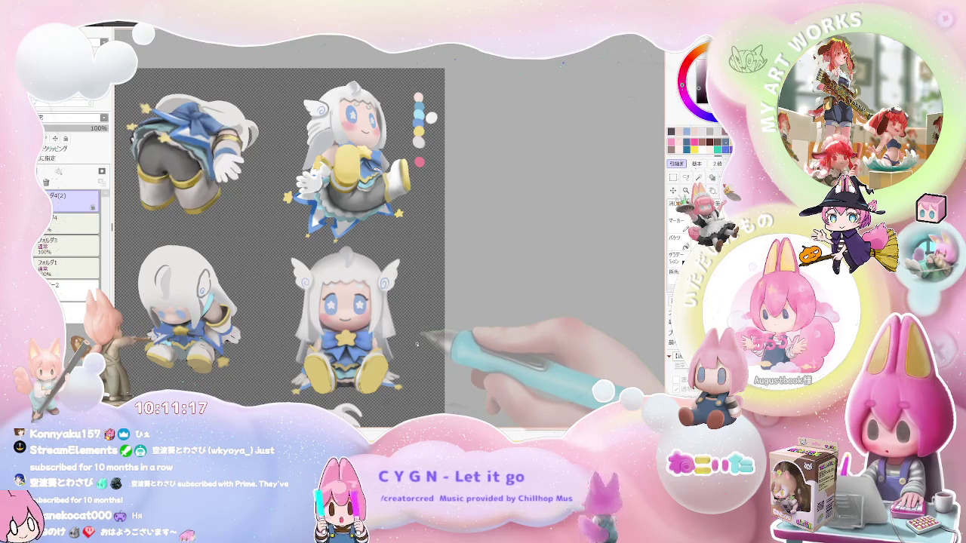
pyautogui.scroll(2, 417, 345)
pyautogui.scroll(2, 418, 344)
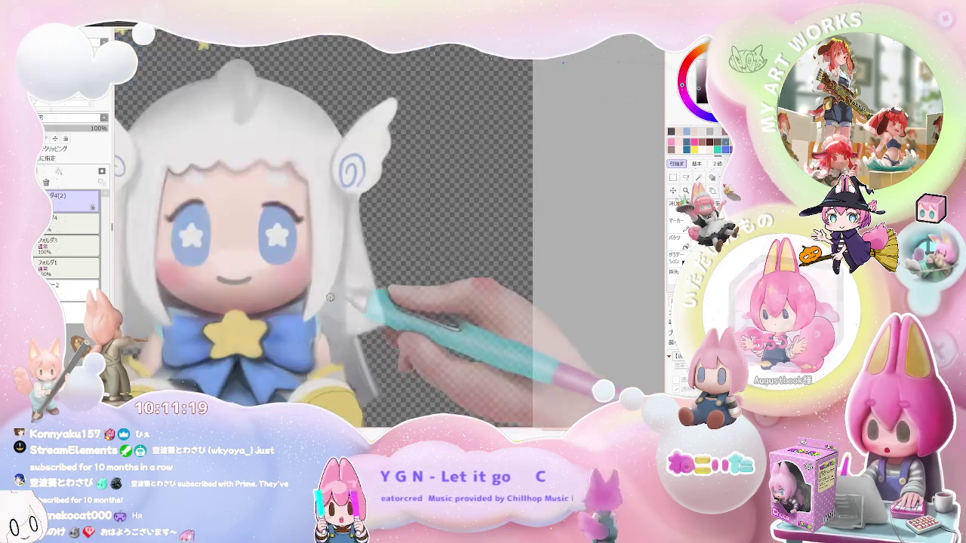
pyautogui.scroll(1, 307, 280)
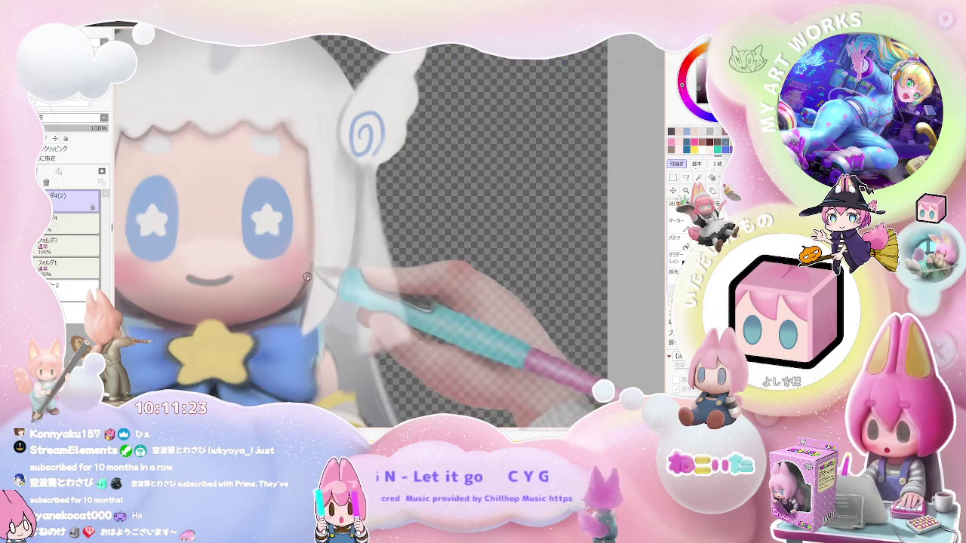
pyautogui.scroll(-2, 309, 278)
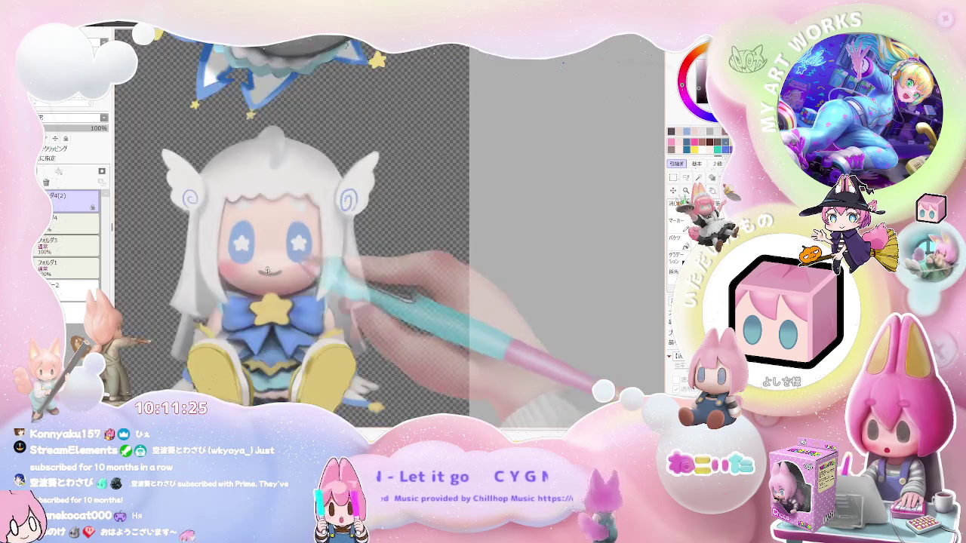
pyautogui.moveTo(314, 272); pyautogui.dragTo(220, 260)
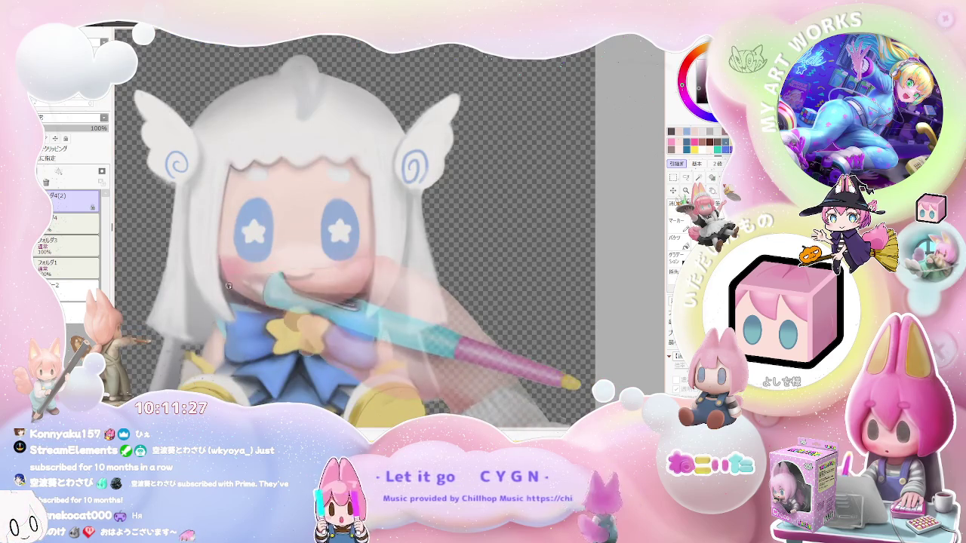
pyautogui.scroll(-1, 348, 293)
pyautogui.scroll(-1, 348, 293)
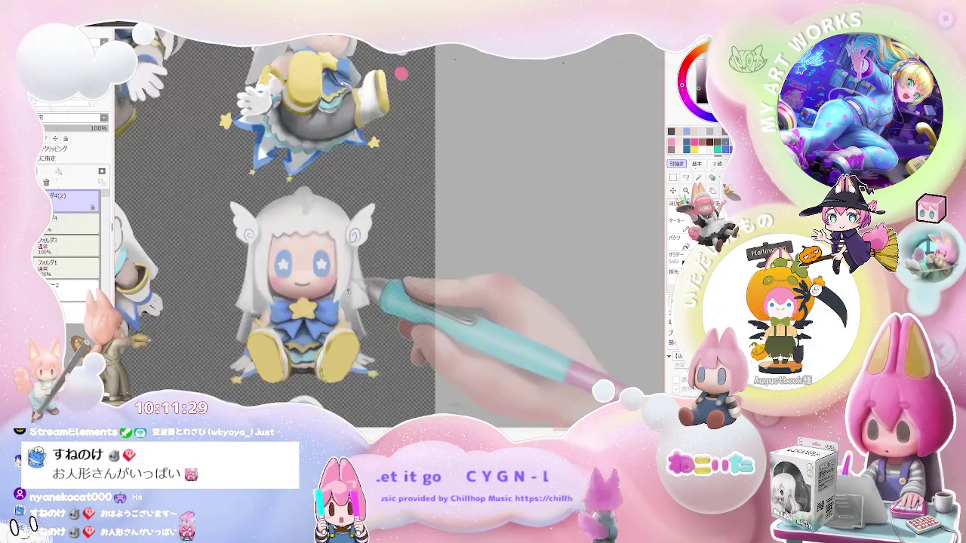
pyautogui.scroll(-1, 348, 285)
pyautogui.scroll(-1, 348, 285)
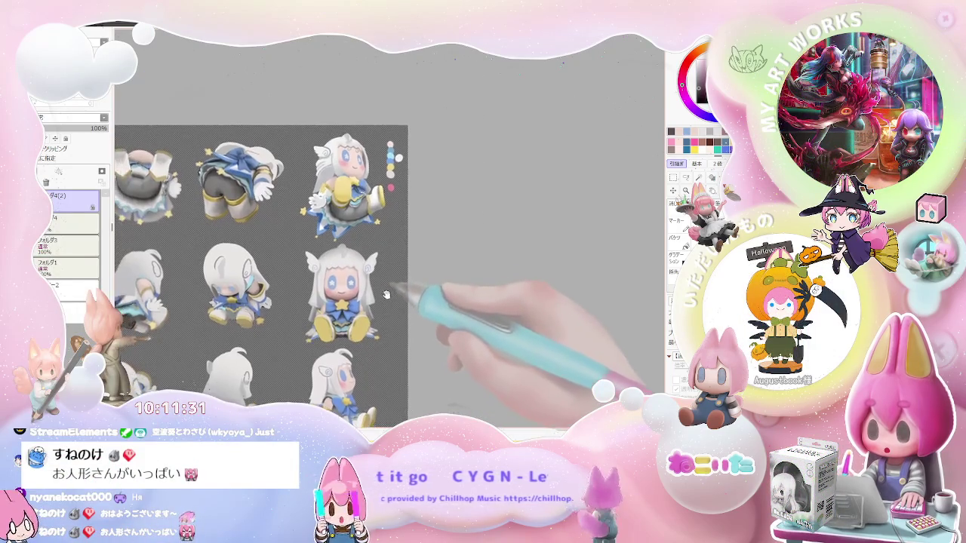
pyautogui.scroll(-1, 387, 296)
pyautogui.scroll(3, 387, 295)
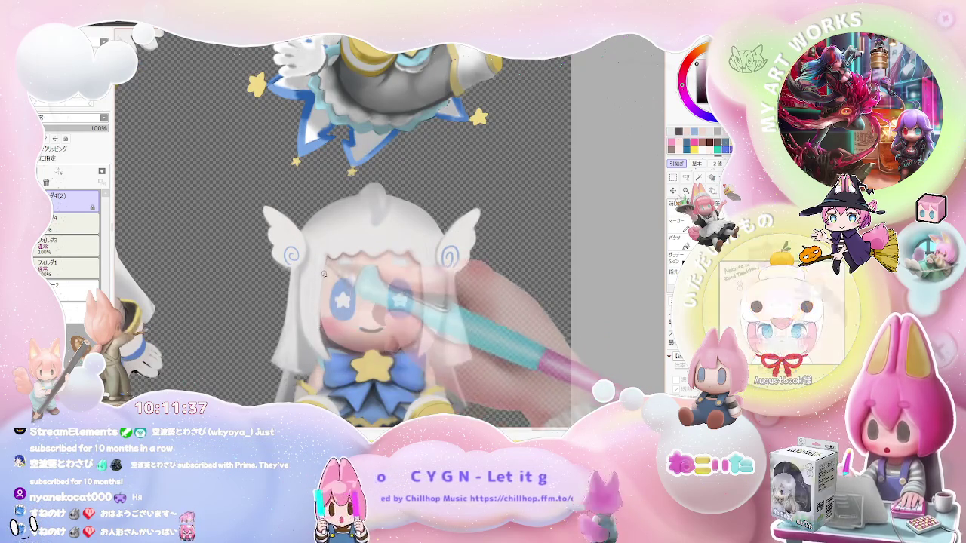
pyautogui.scroll(-2, 318, 322)
pyautogui.scroll(-2, 381, 320)
pyautogui.scroll(-1, 389, 313)
pyautogui.scroll(-1, 393, 310)
pyautogui.scroll(1, 401, 305)
pyautogui.scroll(1, 401, 305)
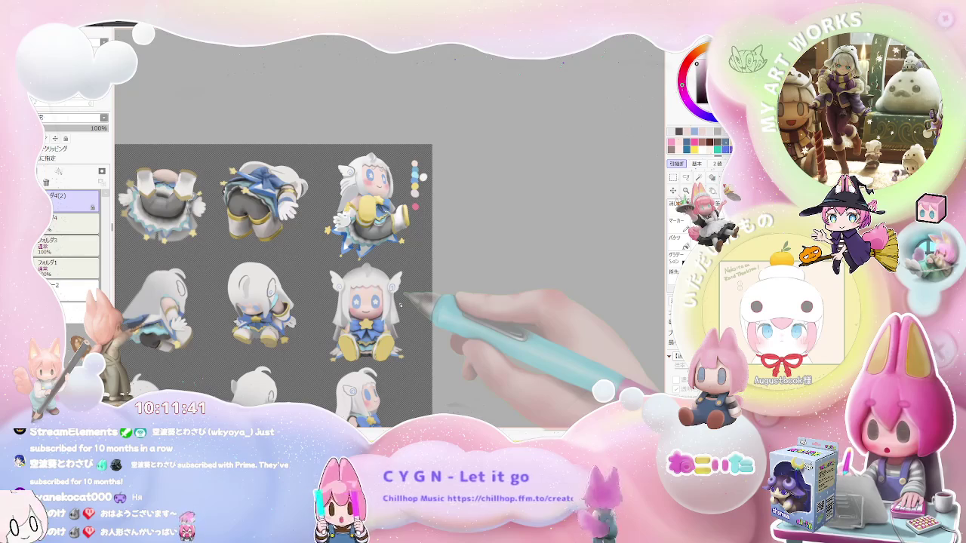
pyautogui.scroll(1, 401, 304)
pyautogui.scroll(2, 400, 304)
pyautogui.scroll(1, 400, 304)
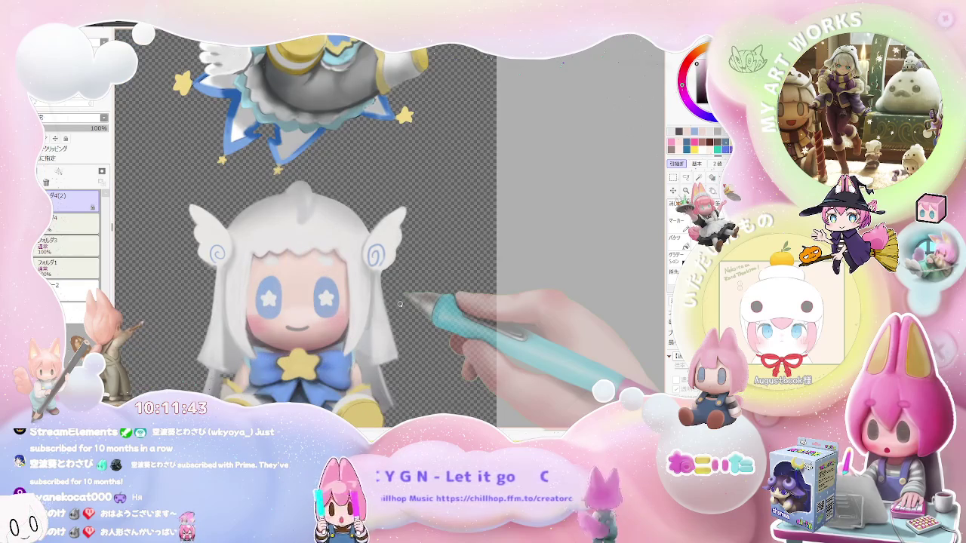
pyautogui.scroll(1, 400, 304)
pyautogui.moveTo(239, 321); pyautogui.dragTo(307, 275)
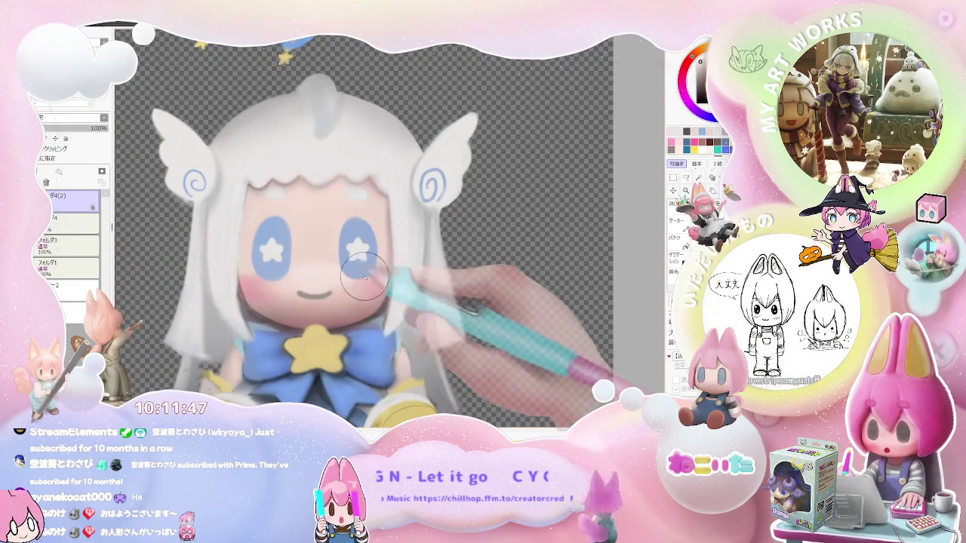
pyautogui.scroll(-2, 352, 277)
pyautogui.scroll(-1, 361, 277)
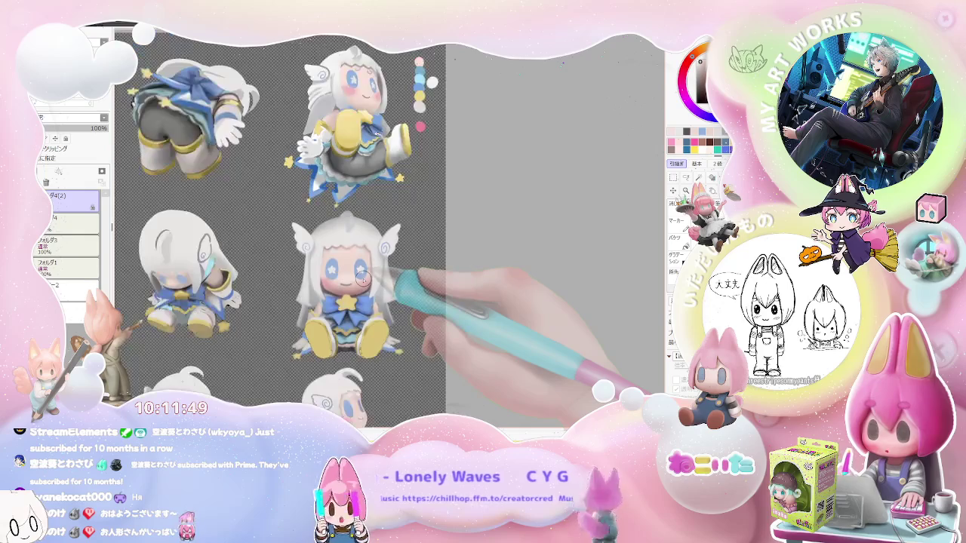
pyautogui.moveTo(362, 277); pyautogui.dragTo(321, 257)
pyautogui.scroll(2, 324, 219)
pyautogui.scroll(2, 306, 209)
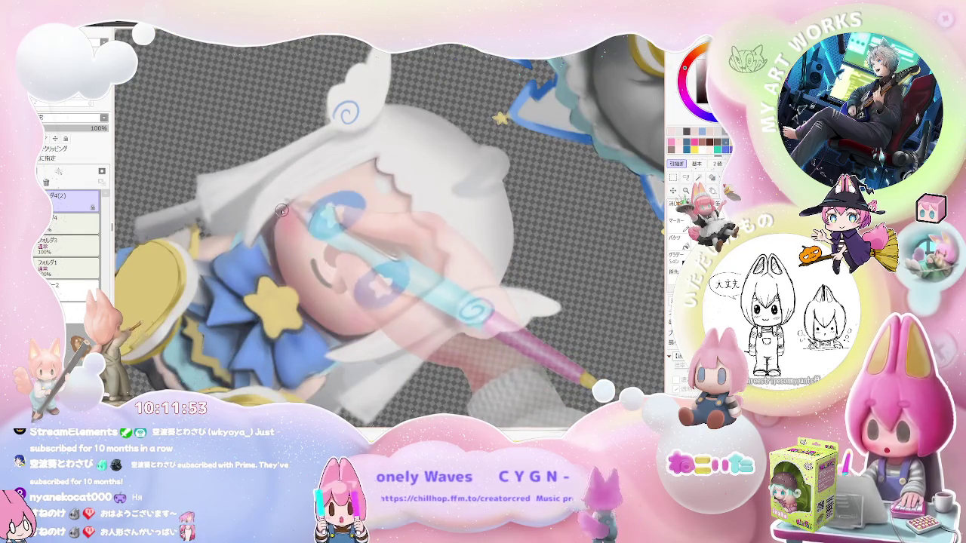
pyautogui.scroll(-2, 274, 230)
pyautogui.scroll(2, 275, 234)
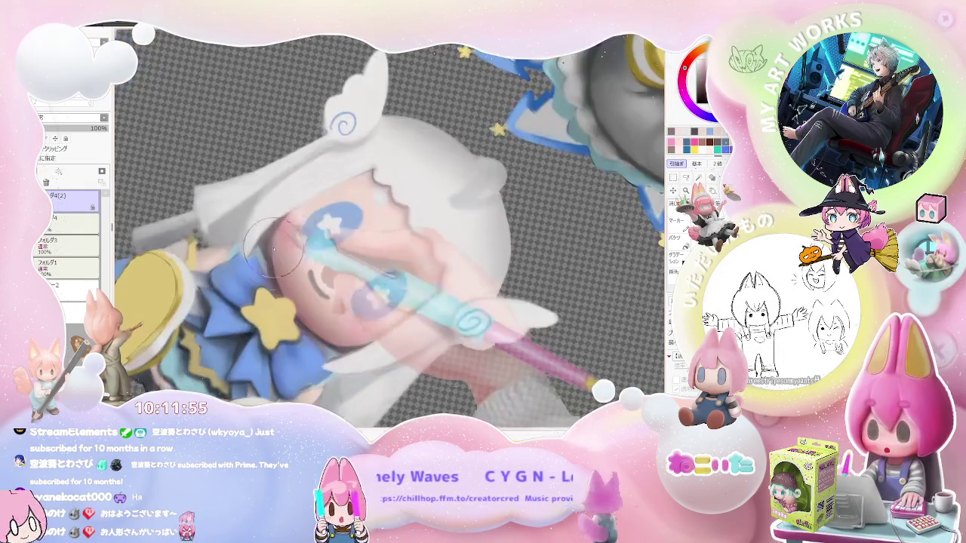
pyautogui.scroll(-2, 317, 241)
pyautogui.scroll(-2, 370, 279)
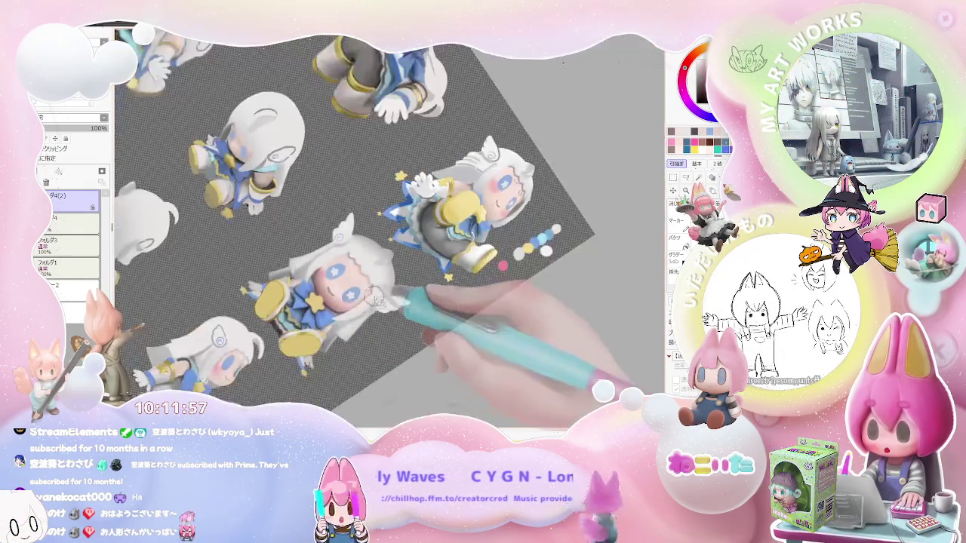
pyautogui.scroll(2, 354, 264)
pyautogui.scroll(2, 295, 219)
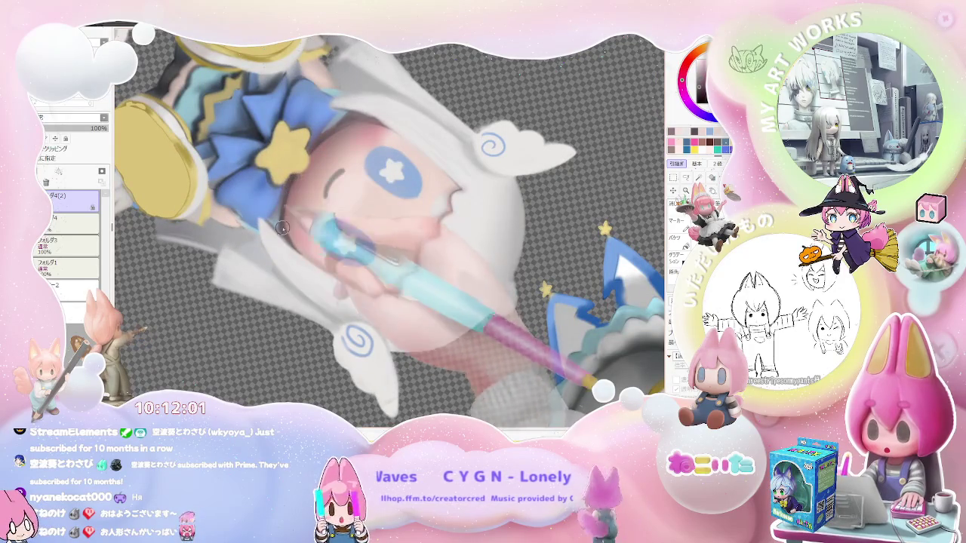
pyautogui.scroll(-2, 286, 235)
pyautogui.scroll(-2, 363, 245)
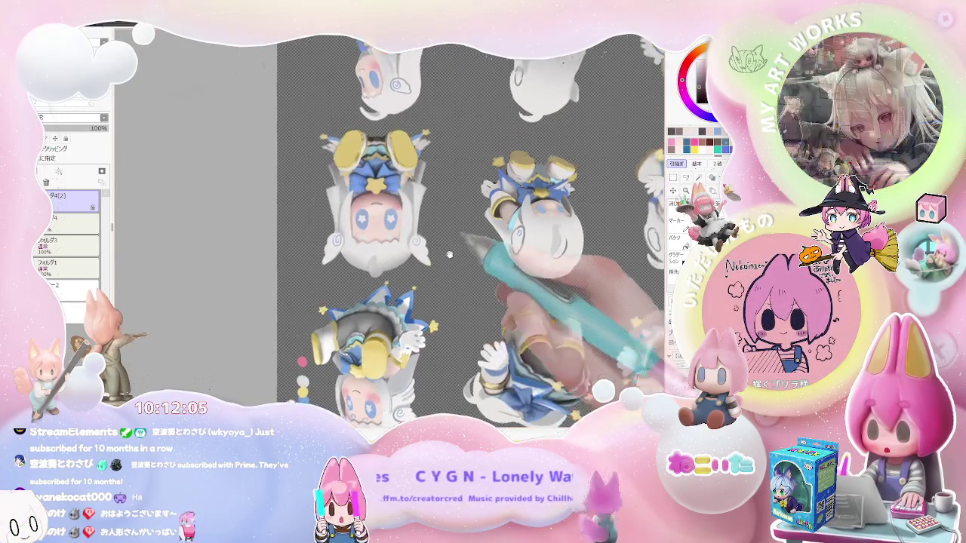
pyautogui.moveTo(441, 255); pyautogui.dragTo(420, 261)
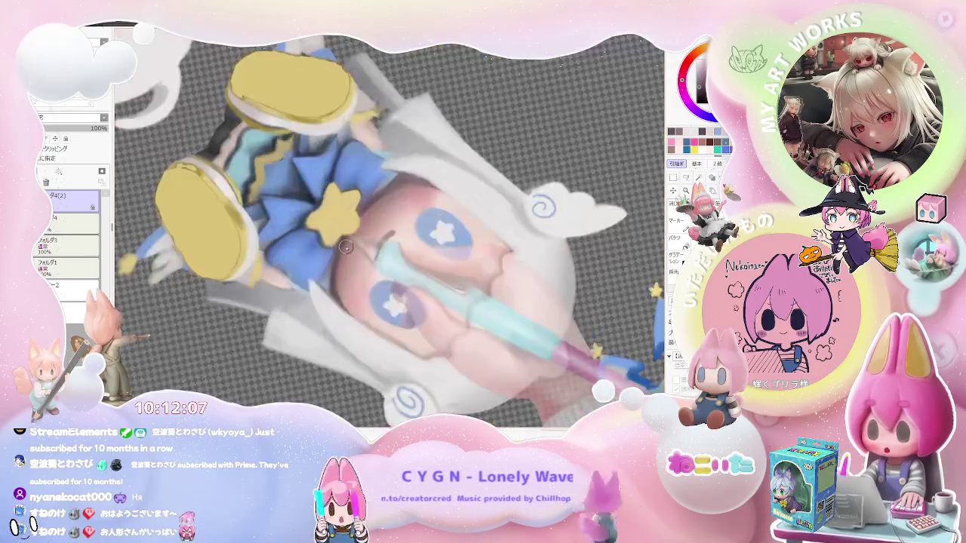